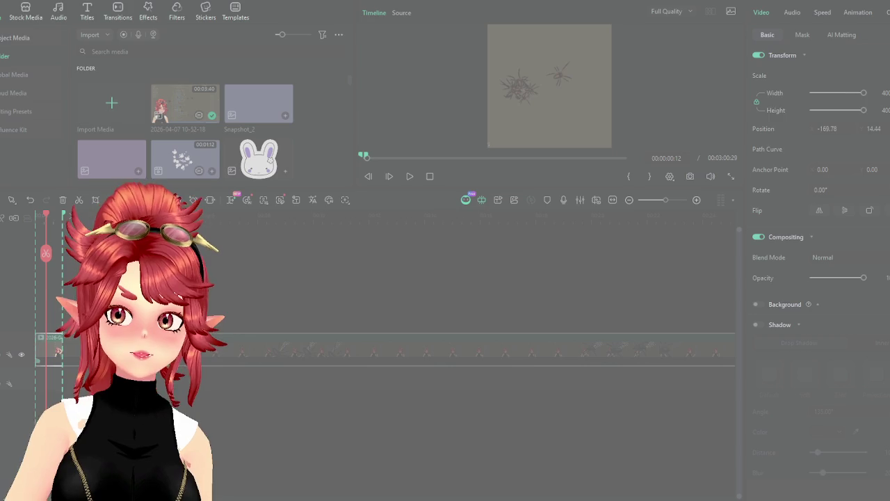
Step: Trim the clip's opening so the timeline starts on the frost spider footage, leaving a 1:46 project
key(alt+Tab)
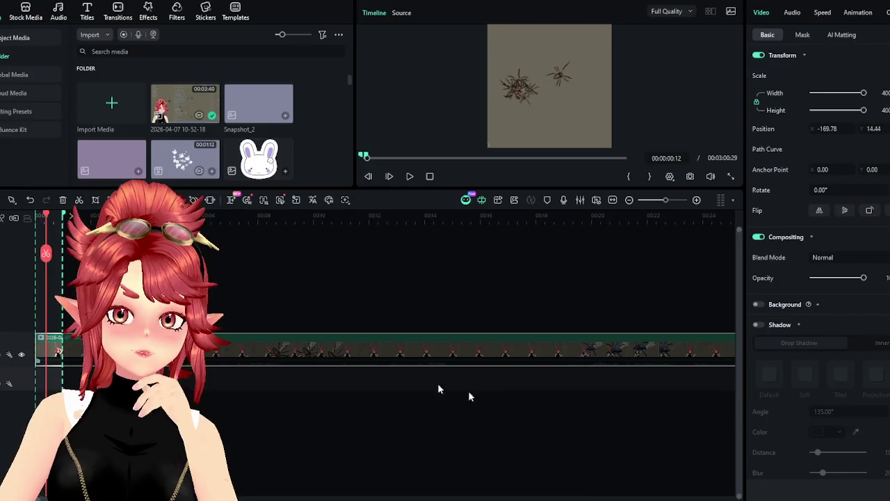
click(330, 455)
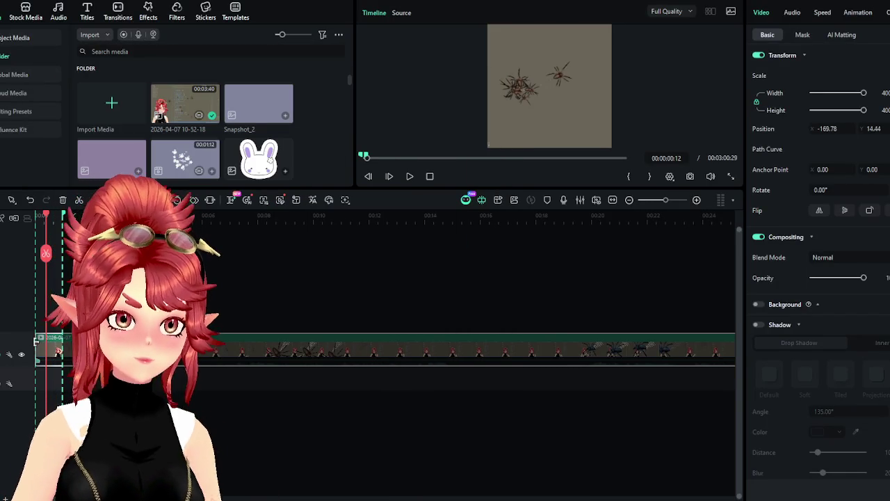
drag(36, 343, 397, 383)
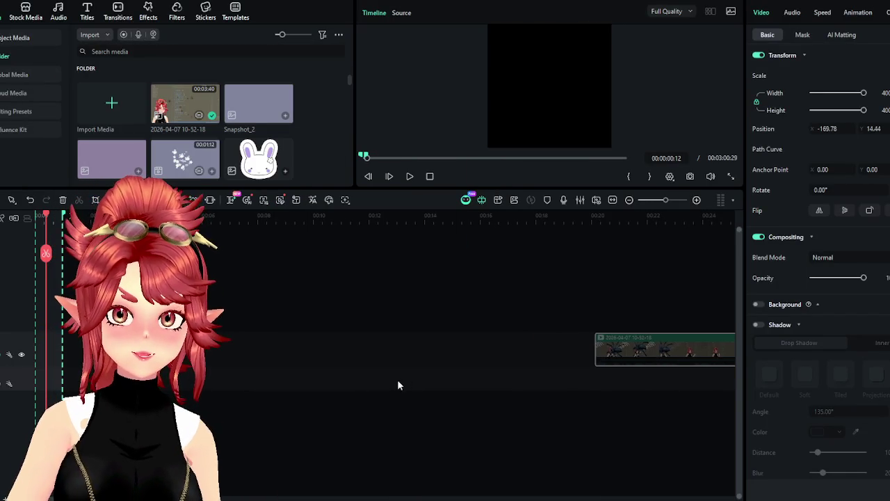
scroll(417, 398, down, 2)
mouse_move(202, 351)
mouse_down()
mouse_move(397, 356)
mouse_move(302, 341)
mouse_move(240, 348)
mouse_move(282, 353)
mouse_move(226, 353)
mouse_move(311, 350)
mouse_move(206, 354)
mouse_up()
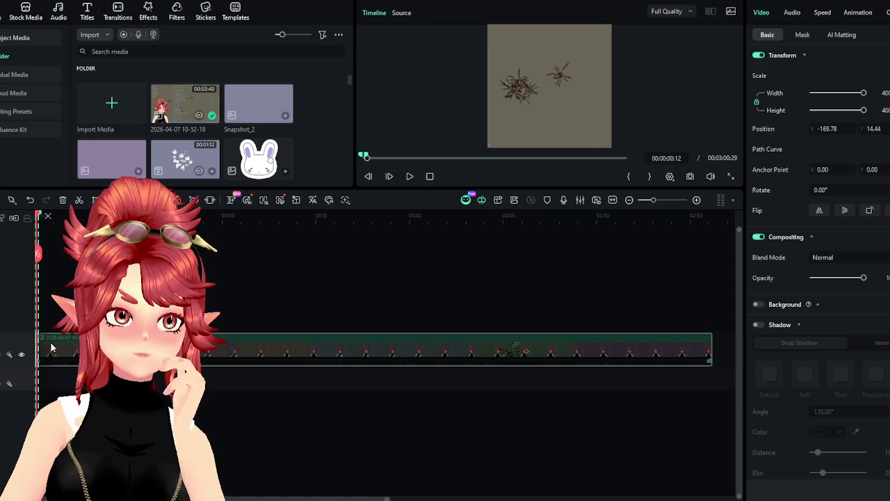
mouse_move(36, 339)
mouse_down()
mouse_move(348, 347)
mouse_move(54, 353)
mouse_up()
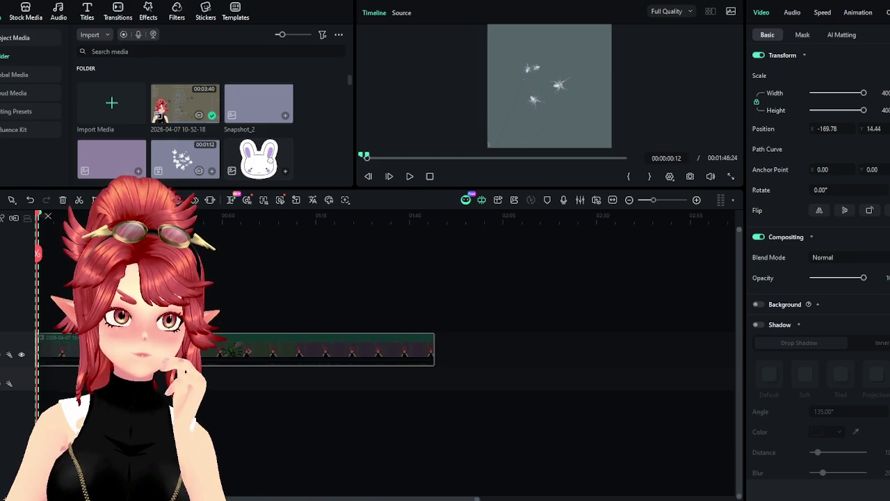
ctrl+scroll(55, 353, up, 3)
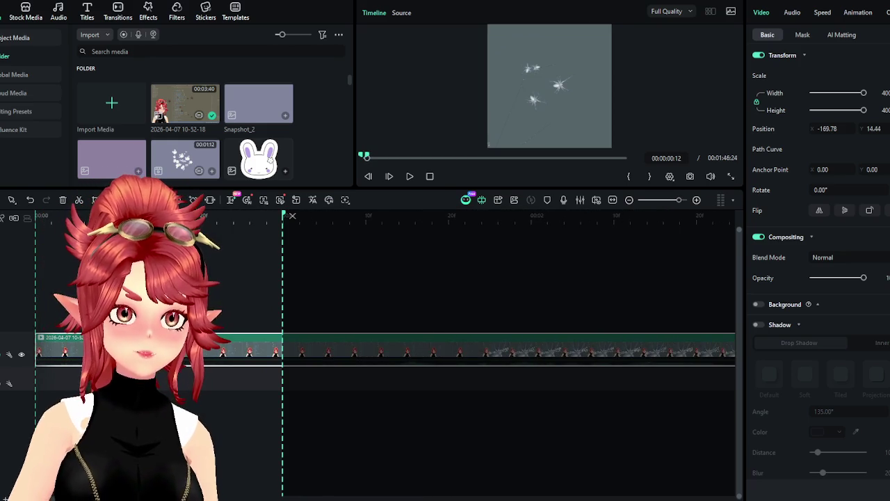
ctrl+scroll(206, 358, down, 1)
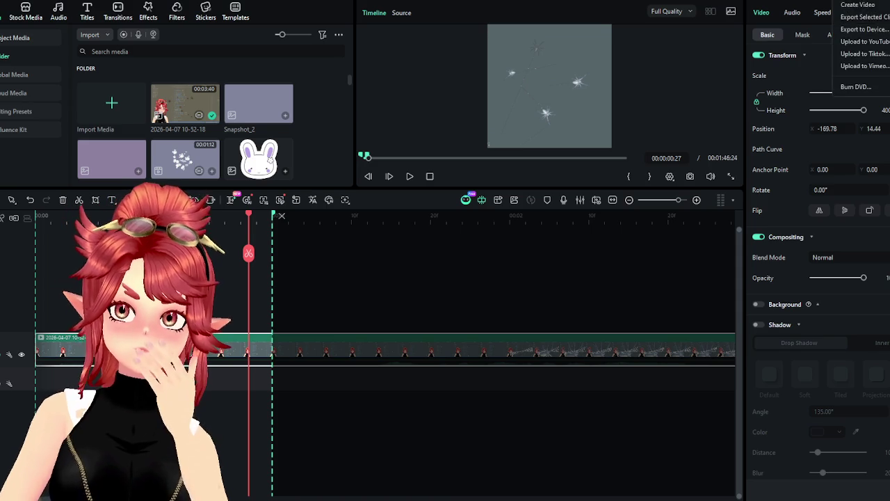
Step: Export the clip as a GIF titled spider_frost, correcting the title typo, and view spider_frost-1.gif in HOSTED
key(ctrl+e)
double_click(498, 122)
text(spider_grost)
click(445, 121)
key(BackSpace)
text(f)
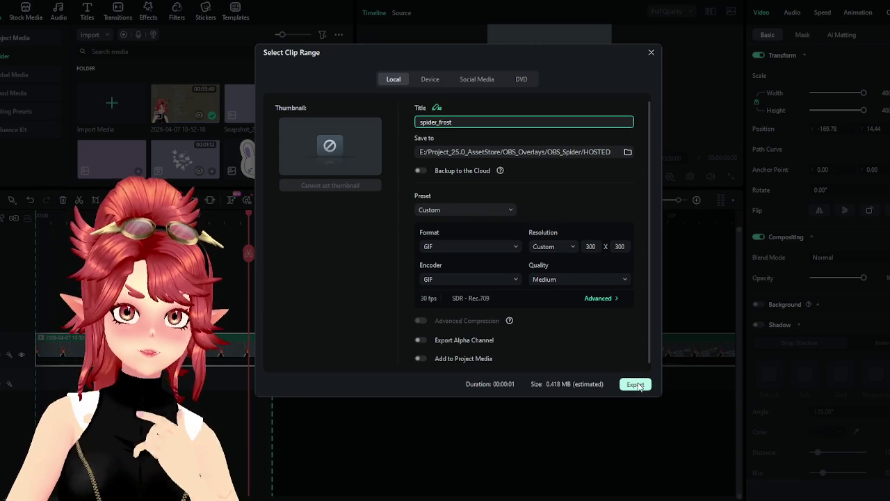
click(635, 384)
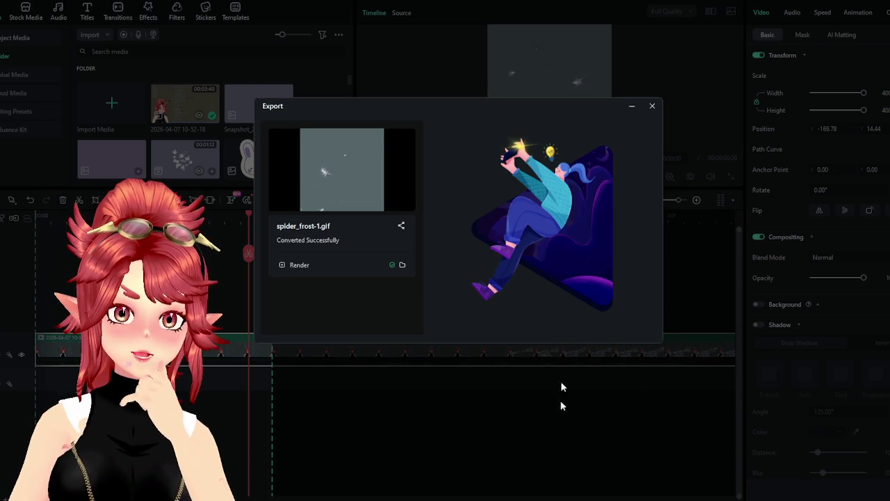
click(402, 264)
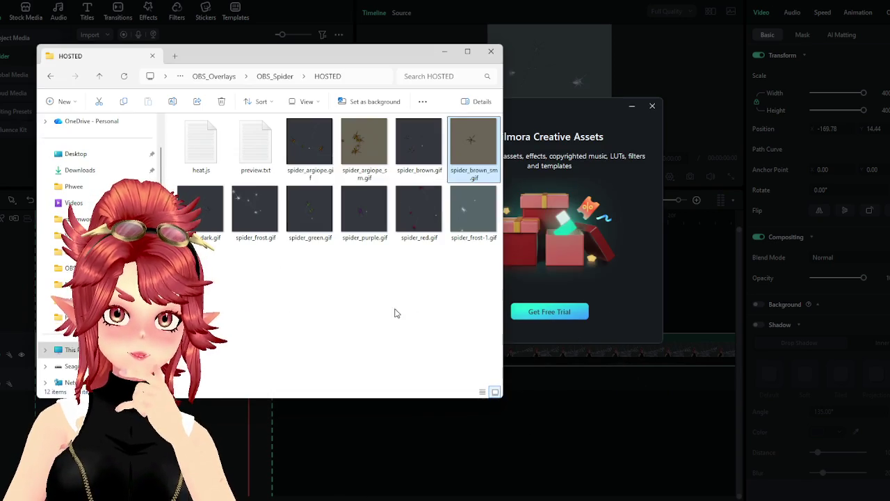
Step: Rename spider_frost-1.gif to spider_frost_sm.gif in the HOSTED folder, then bring up FileZilla
key(Down)
key(F2)
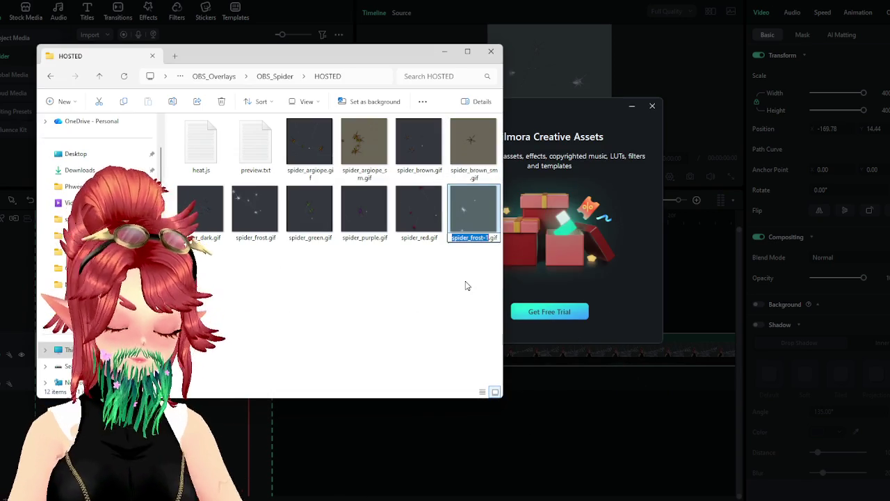
key(Right)
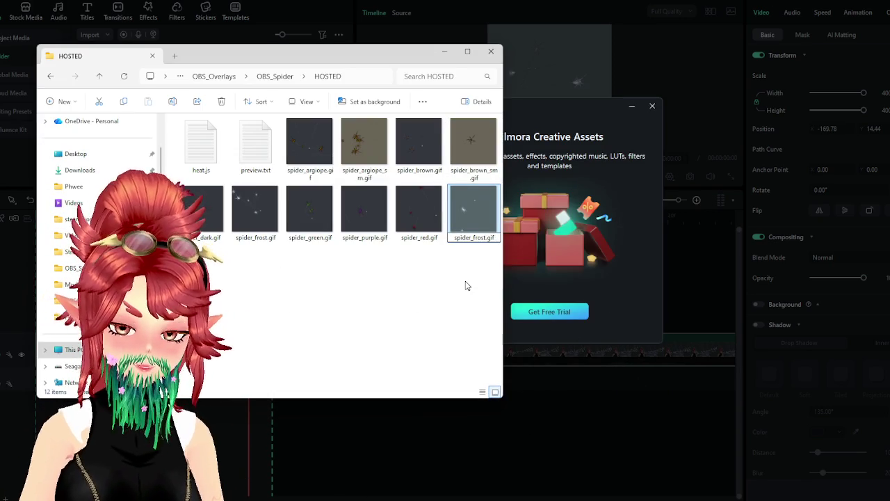
text(m)
key(Return)
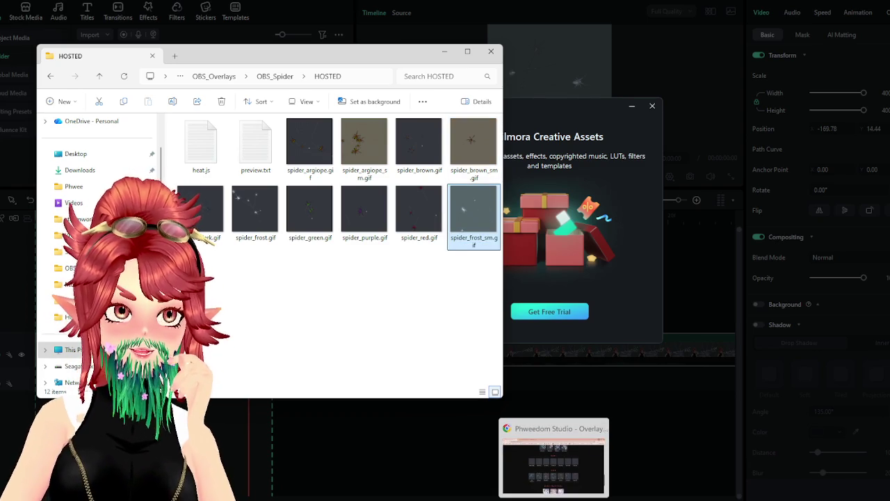
click(501, 466)
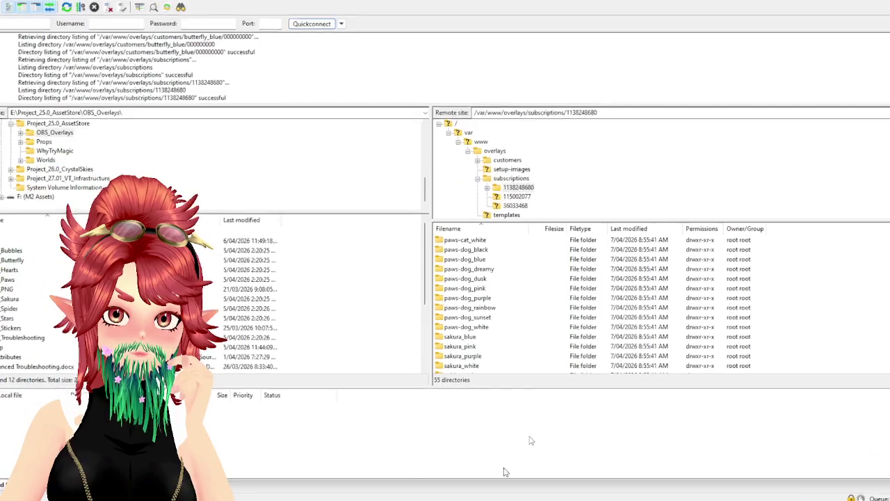
Step: Open the server's templates/spider_argiope folder and the local OBS_Spider/HOSTED folder
click(478, 178)
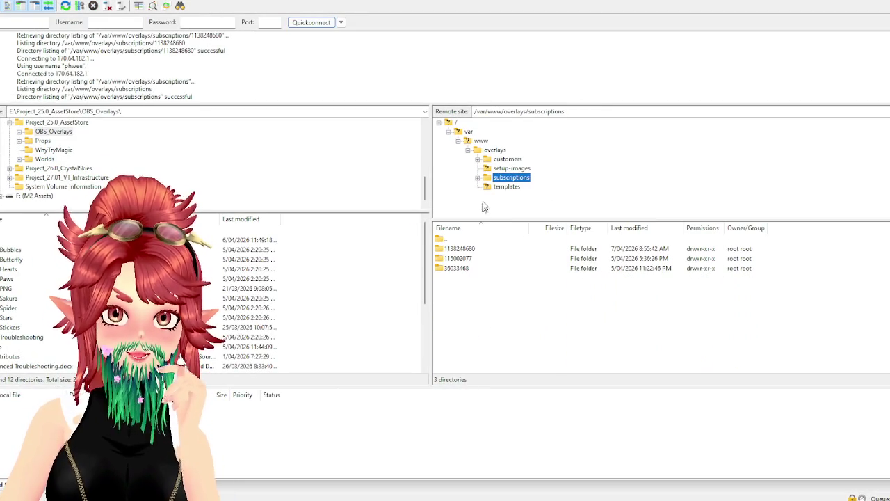
click(487, 188)
scroll(499, 337, down, 5)
scroll(499, 337, down, 4)
scroll(473, 279, up, 1)
scroll(467, 264, up, 1)
double_click(468, 259)
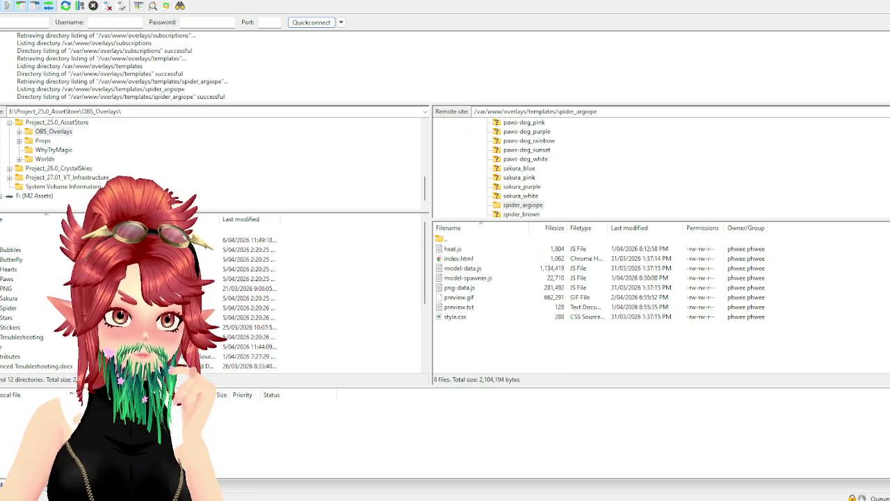
click(28, 327)
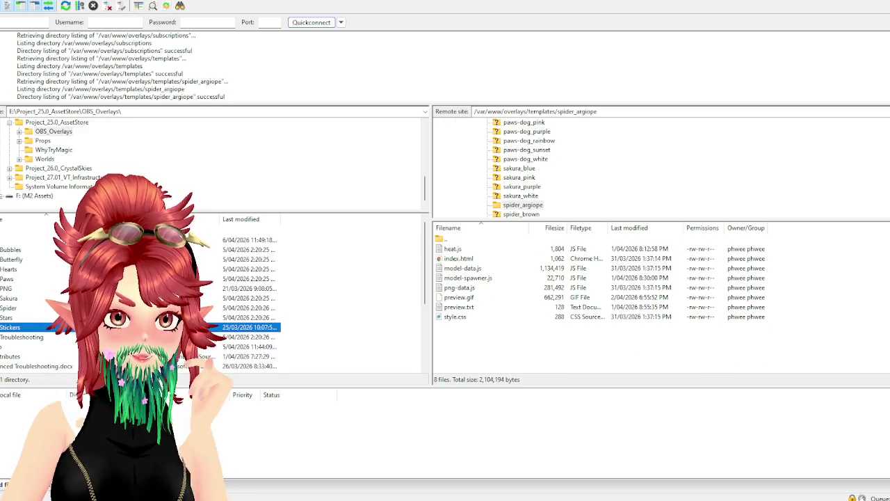
double_click(28, 308)
double_click(28, 240)
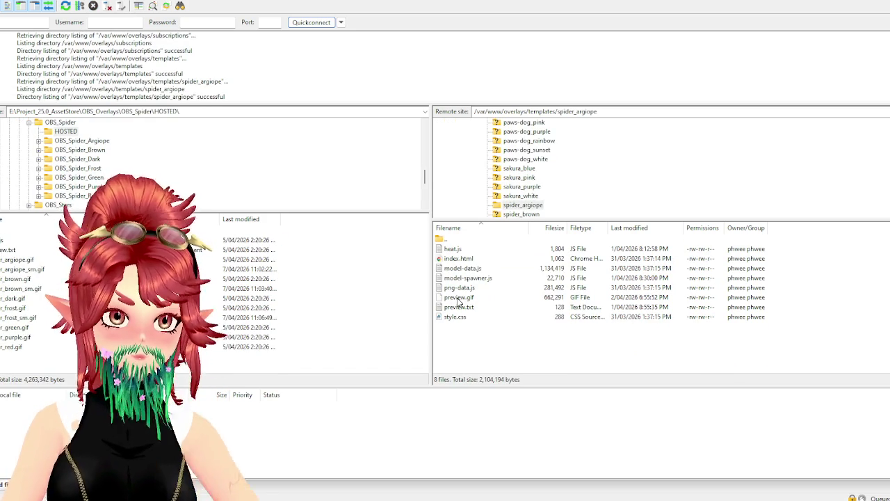
Step: Replace spider_argiope's preview.gif with the uploaded spider_argiope.gif renamed to preview.gif
click(459, 297)
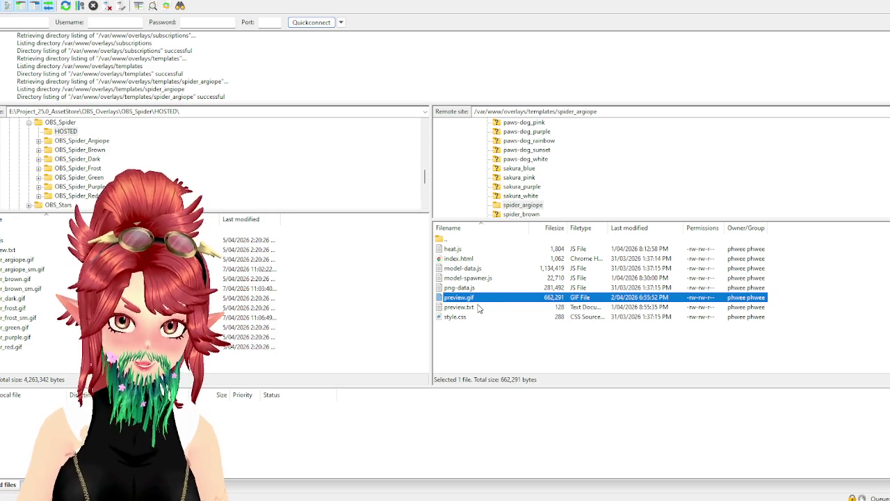
key(Delete)
click(487, 242)
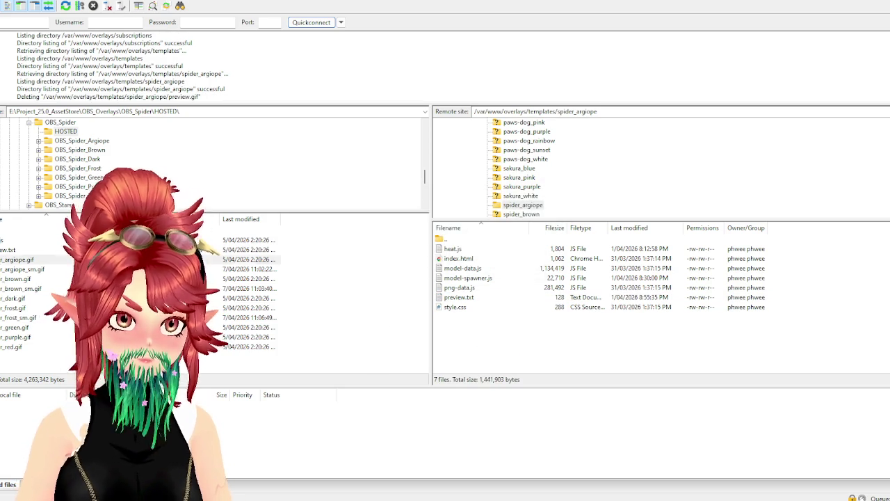
drag(423, 335, 466, 333)
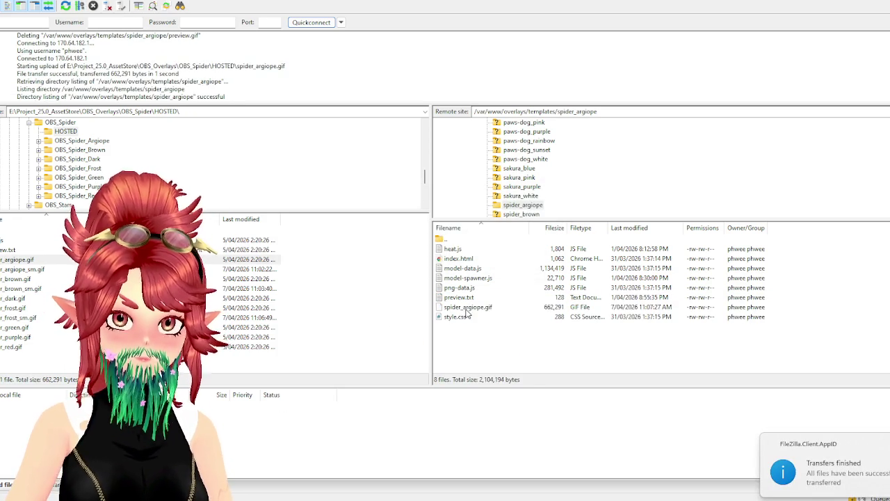
click(467, 310)
key(F2)
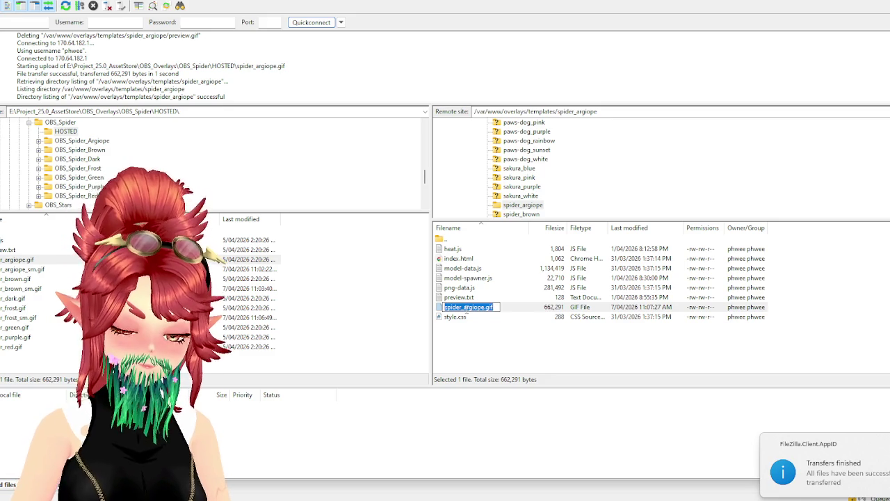
text(preview)
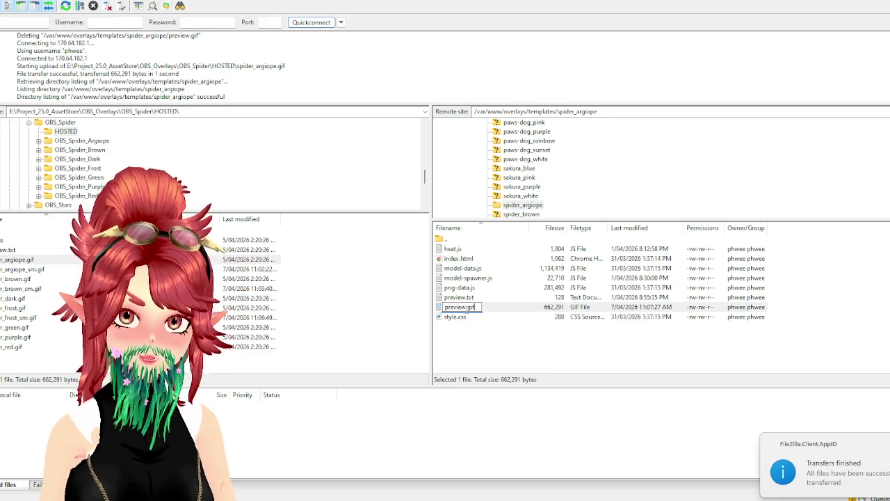
key(Return)
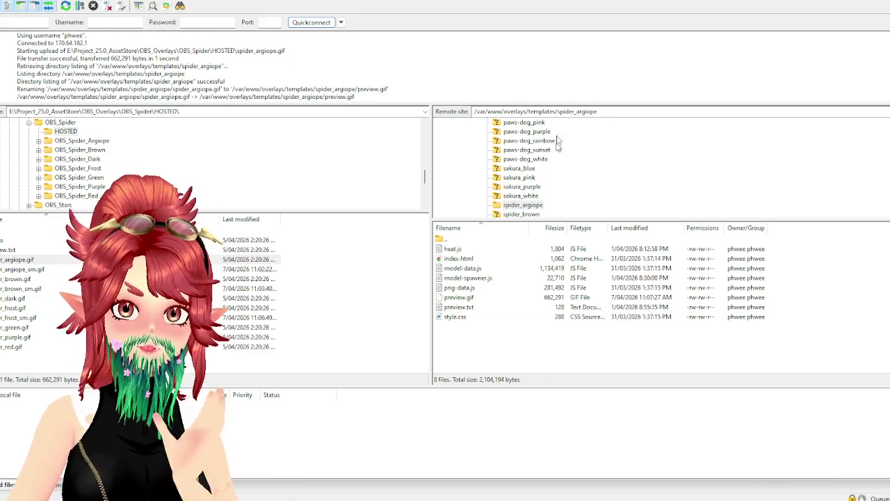
key(Down)
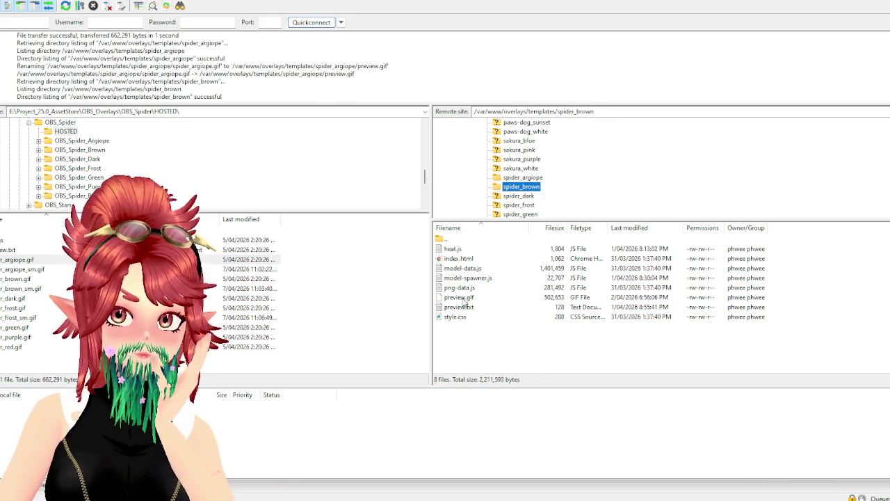
Step: Replace spider_brown's server preview.gif with spider_brown_sm.gif renamed to preview.gif
click(462, 299)
key(Delete)
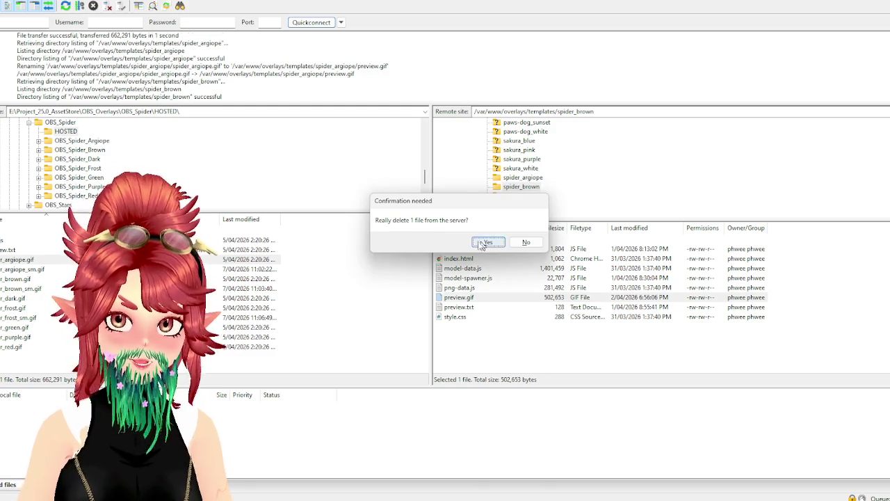
click(486, 242)
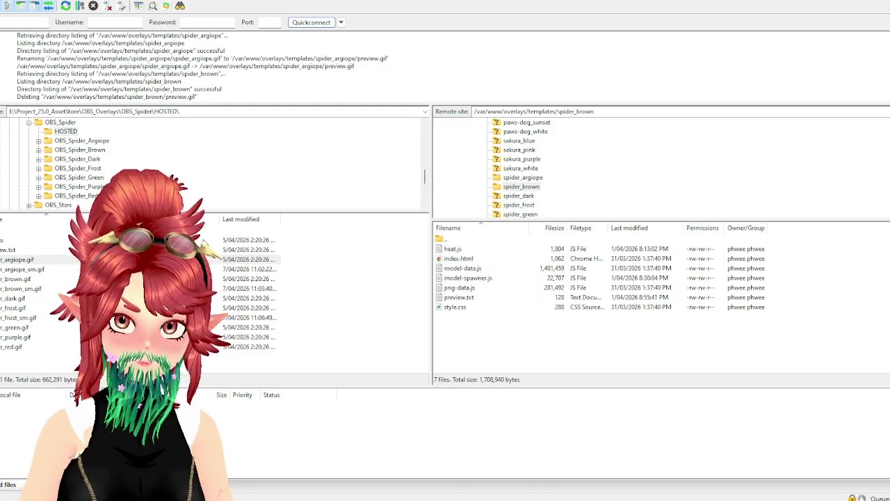
drag(13, 288, 233, 318)
drag(456, 341, 453, 339)
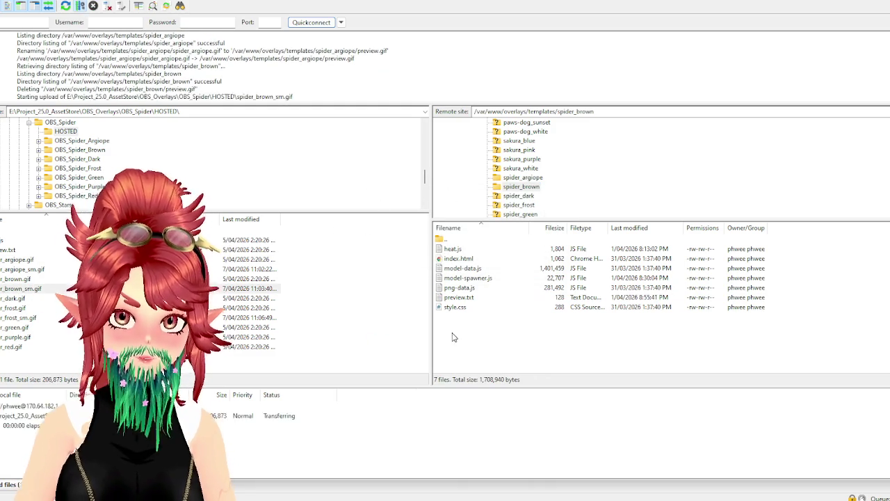
click(479, 311)
key(F2)
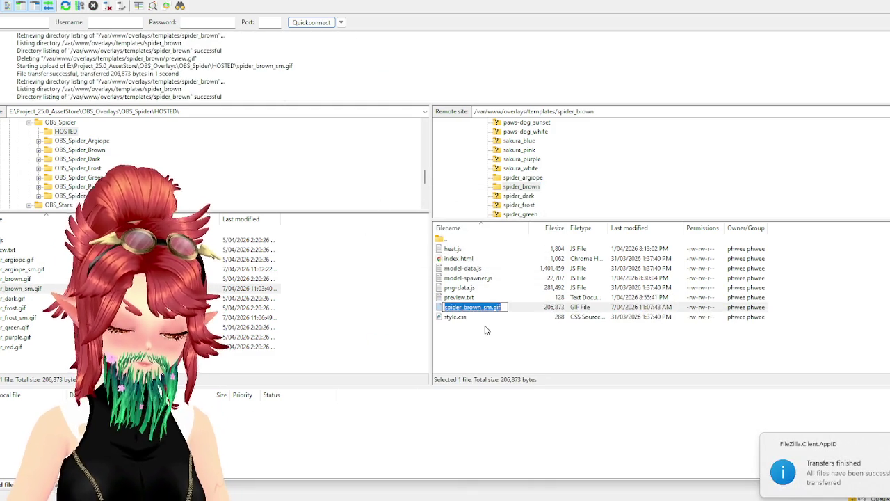
text(preview)
click(502, 357)
Step: Replace spider_argiope's preview.gif with the uploaded spider_argiope_sm.gif renamed to preview.gif
click(523, 178)
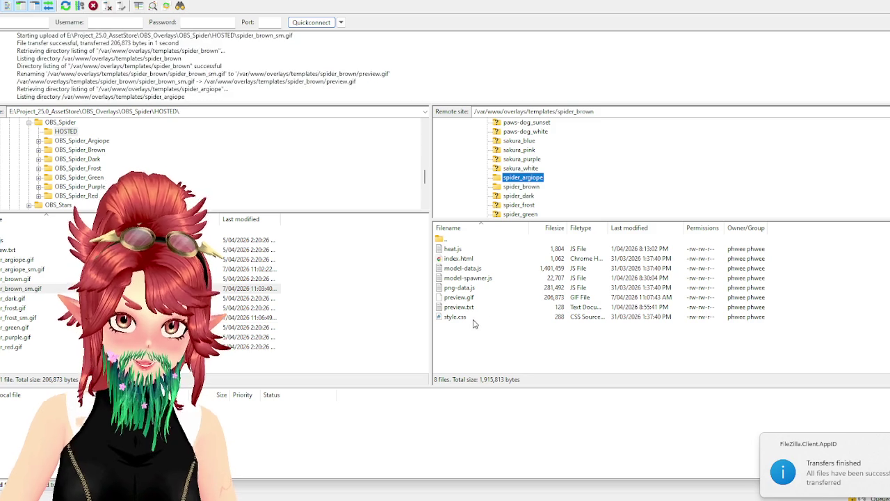
click(478, 298)
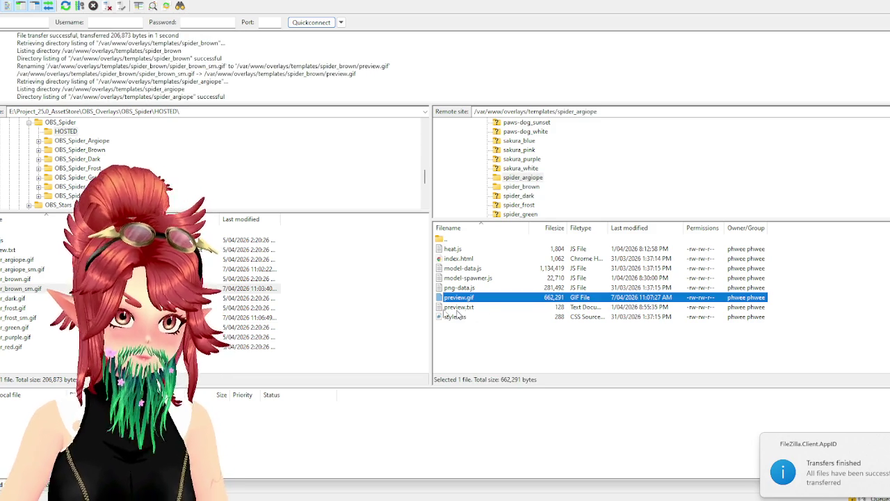
key(Delete)
click(487, 240)
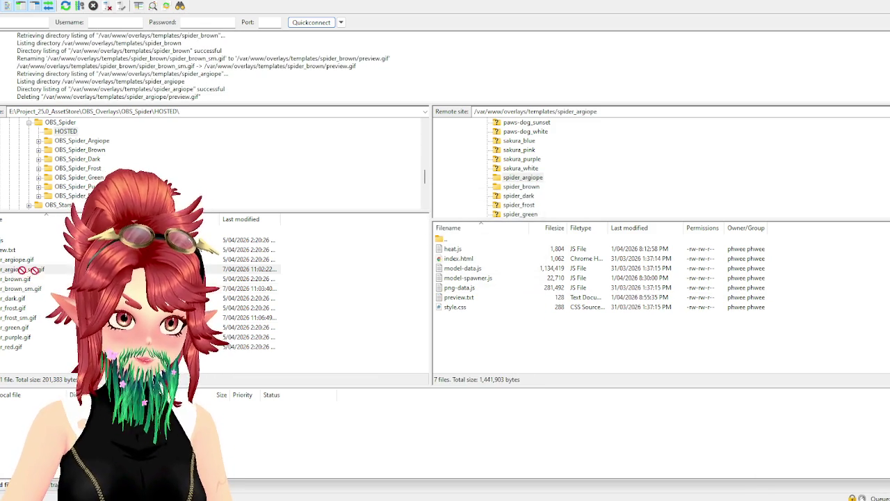
drag(470, 341, 473, 339)
click(480, 307)
key(F2)
text(preview.gif)
key(Return)
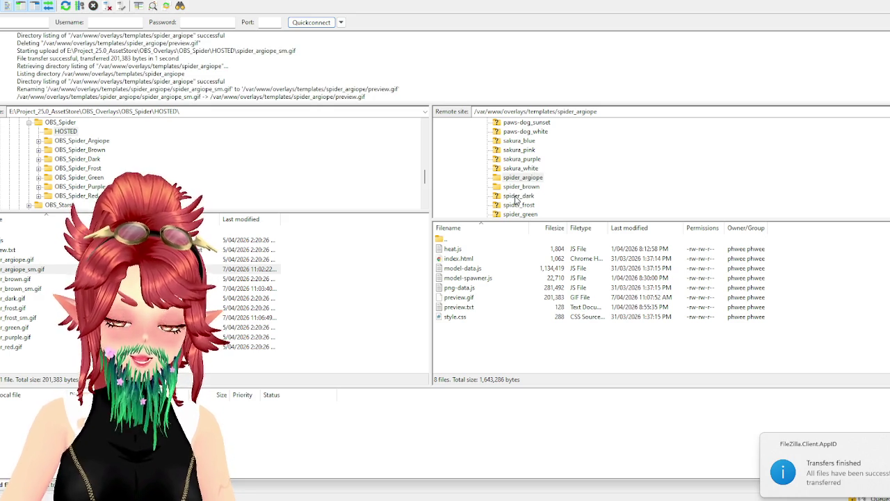
Step: Replace spider_frost's preview.gif with spider_frost_sm.gif renamed to preview.gif
click(516, 205)
click(460, 298)
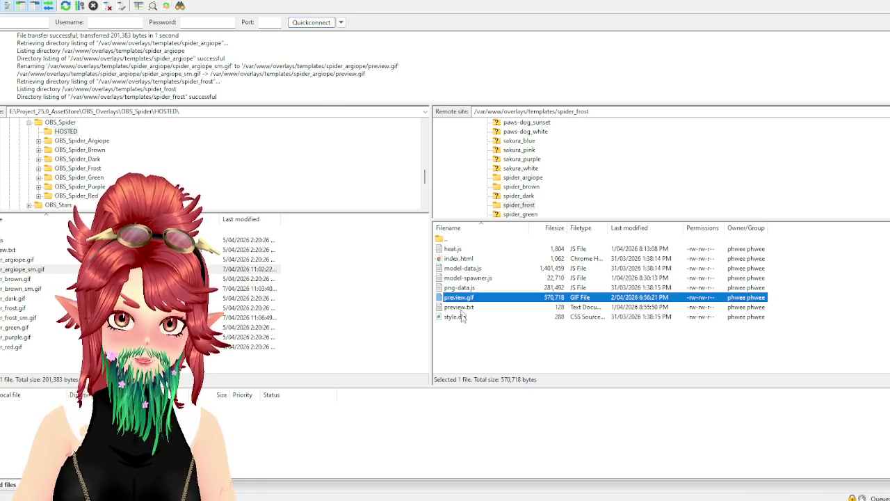
key(Delete)
click(487, 243)
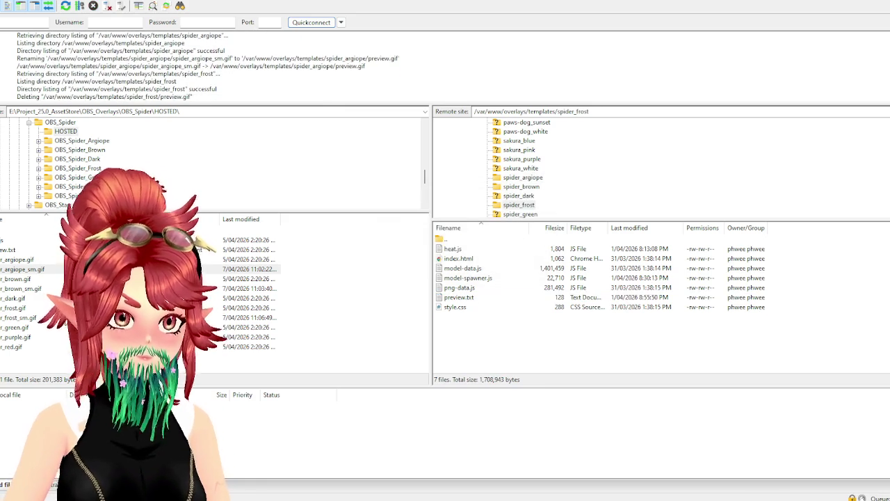
drag(469, 353, 470, 351)
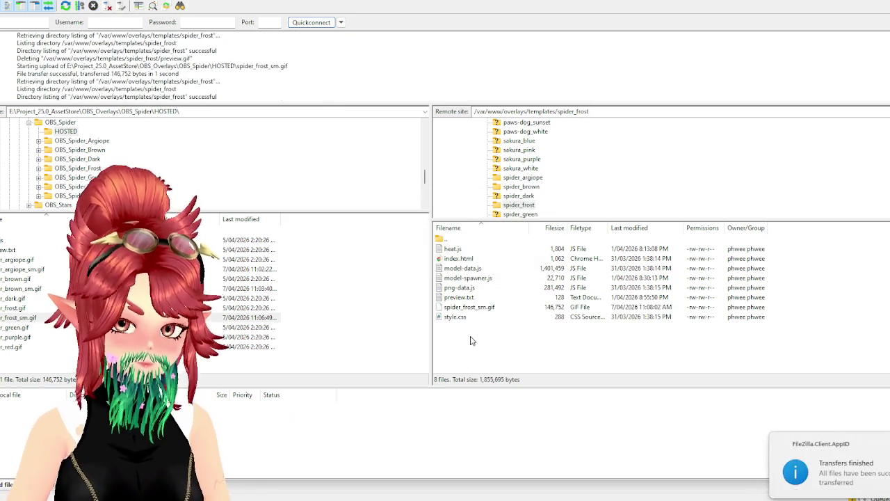
click(470, 307)
key(F2)
text(preview.gif)
key(Return)
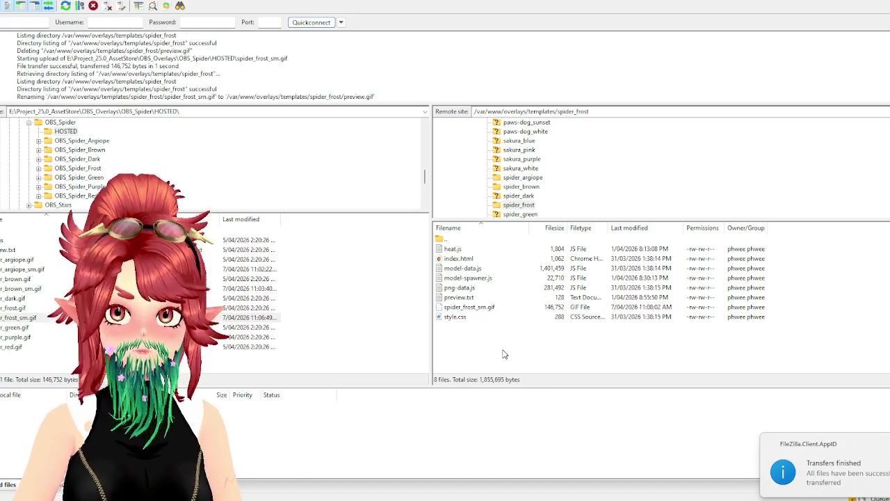
key(alt+Tab)
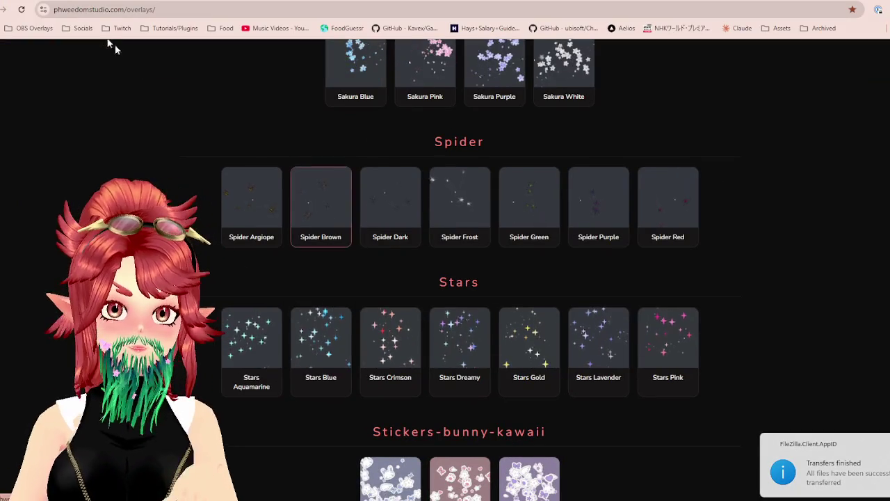
Step: Reload the overlays gallery page and scroll down to the Spider section
click(22, 10)
scroll(276, 214, down, 3)
scroll(306, 230, down, 7)
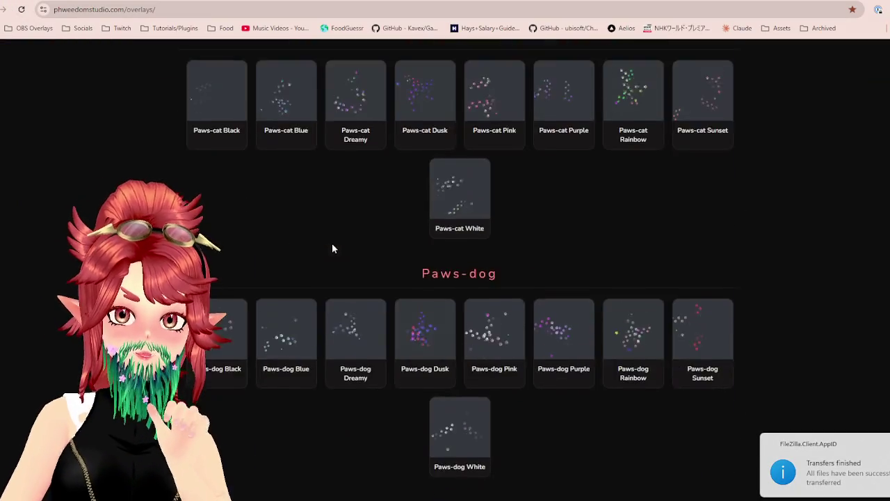
scroll(332, 243, down, 5)
scroll(331, 247, down, 4)
scroll(332, 244, up, 2)
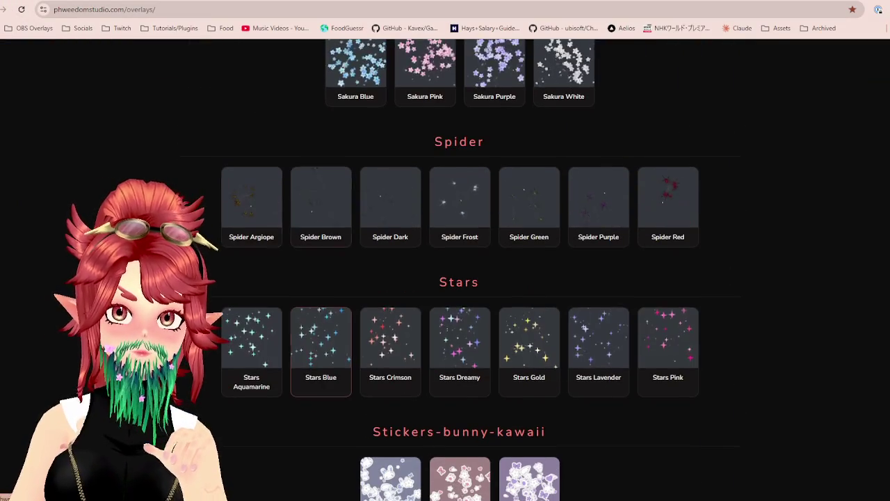
Step: Reload again and check the new Spider Argiope, Brown and Frost previews before returning to Filmora
key(F5)
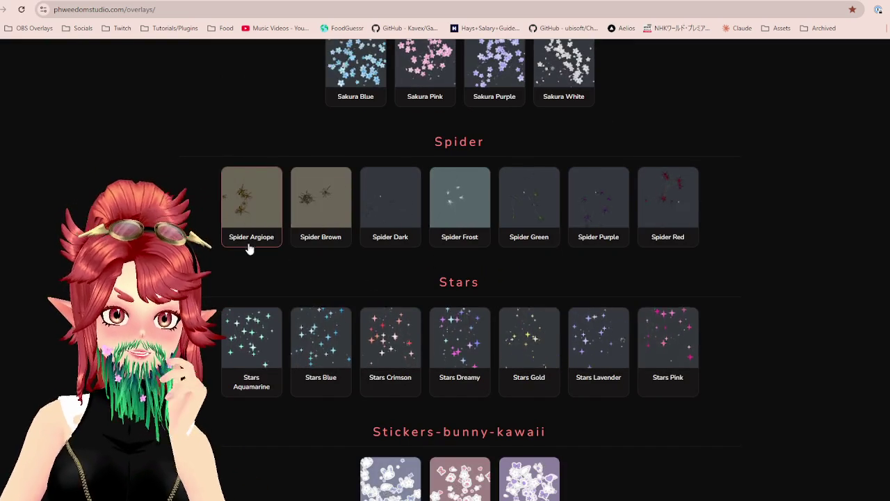
scroll(480, 334, up, 3)
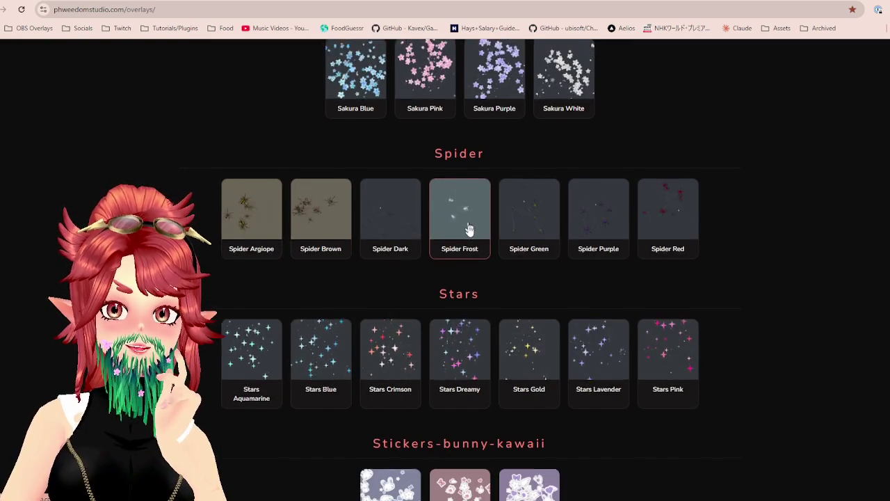
scroll(485, 352, down, 1)
scroll(469, 282, down, 2)
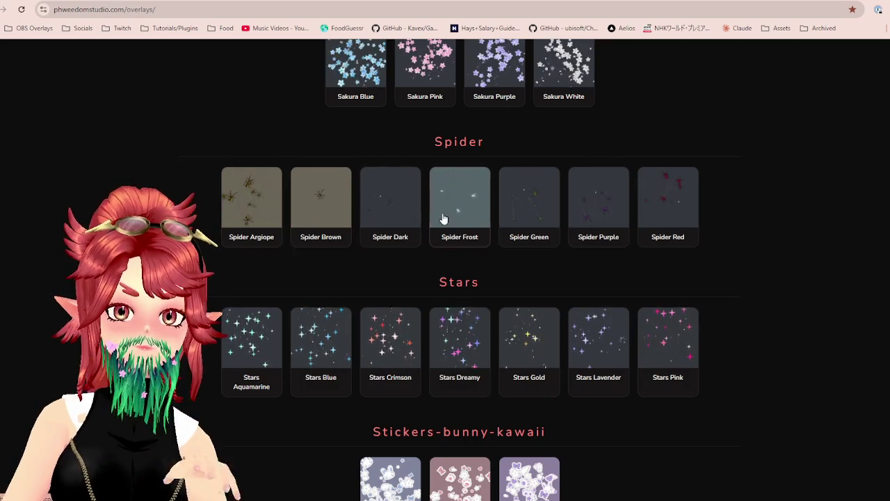
scroll(463, 217, down, 1)
scroll(463, 217, up, 2)
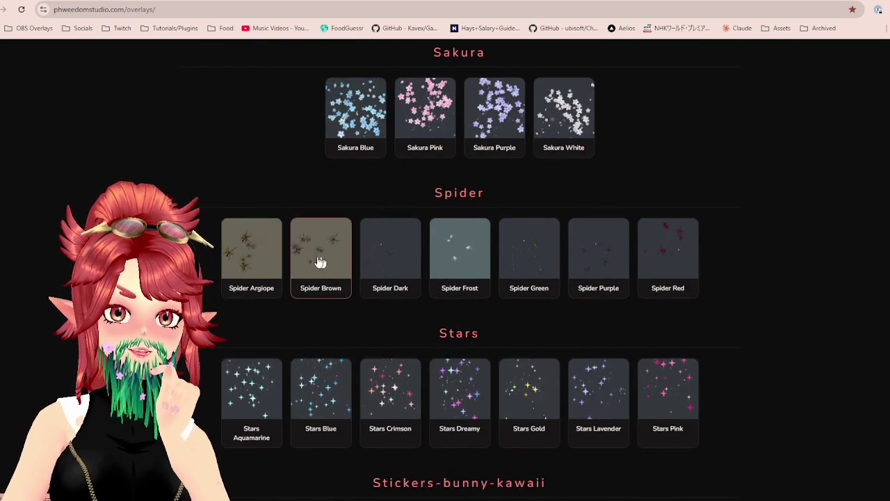
scroll(255, 262, down, 3)
scroll(254, 262, down, 2)
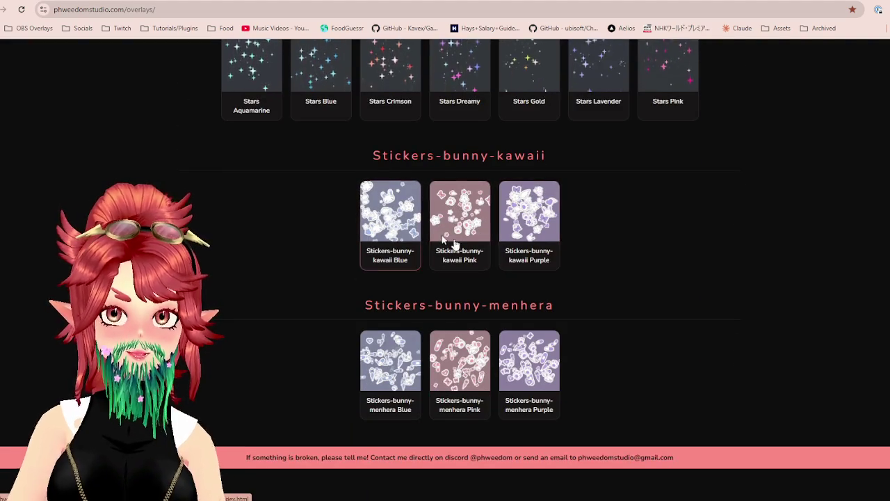
scroll(490, 132, up, 2)
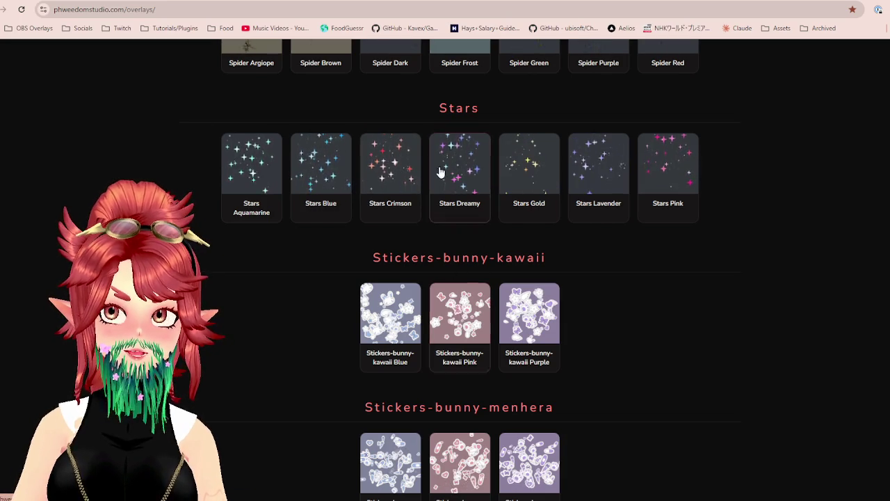
scroll(441, 308, up, 3)
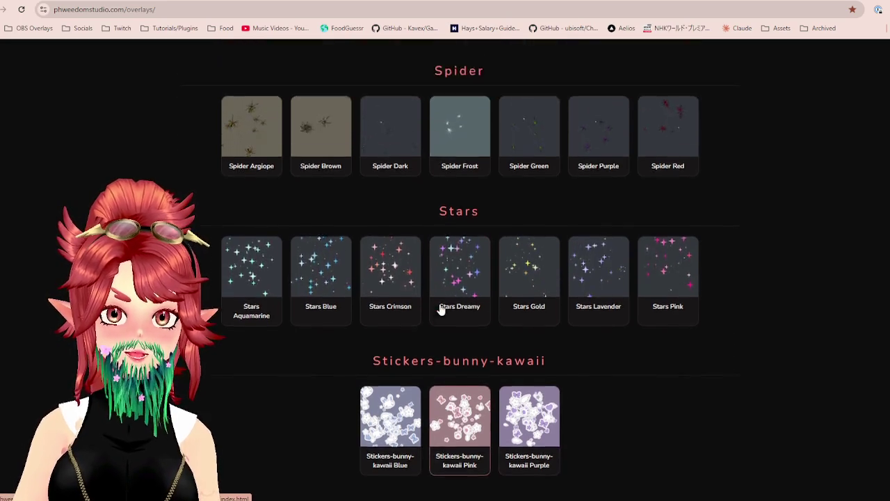
scroll(451, 284, down, 3)
scroll(480, 287, up, 3)
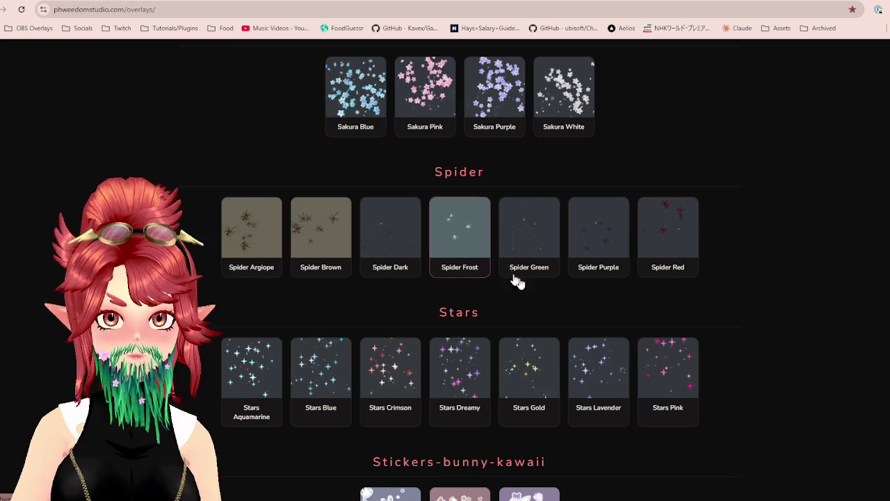
key(alt+Tab)
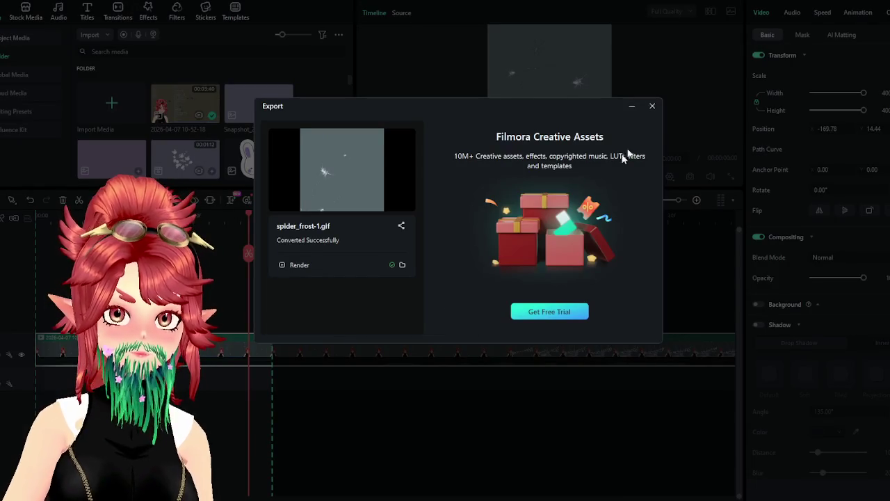
Step: Dismiss the export summary and return the spider clip to the timeline start
click(653, 106)
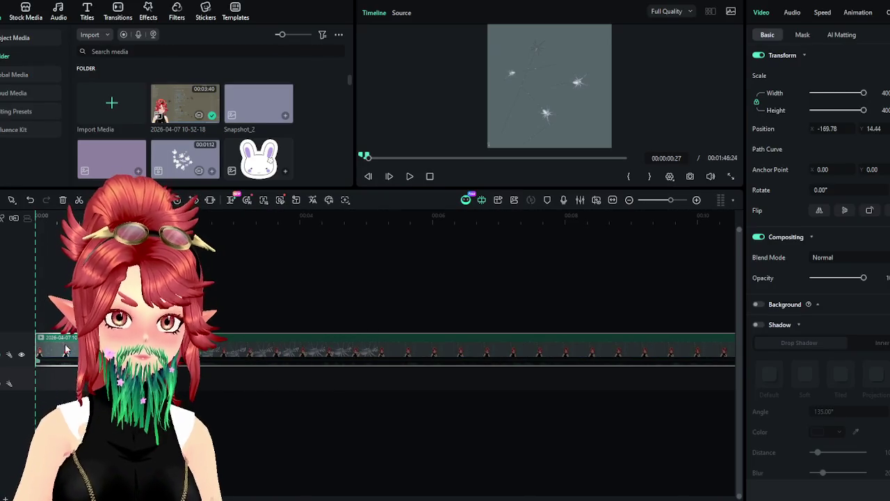
mouse_move(36, 345)
mouse_down()
mouse_move(686, 350)
mouse_move(41, 341)
mouse_move(559, 358)
mouse_move(49, 345)
mouse_up()
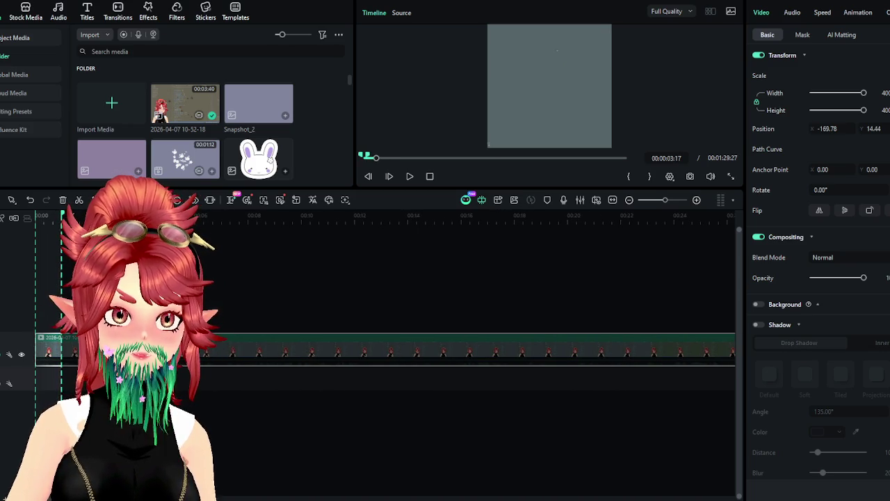
scroll(413, 369, down, 2)
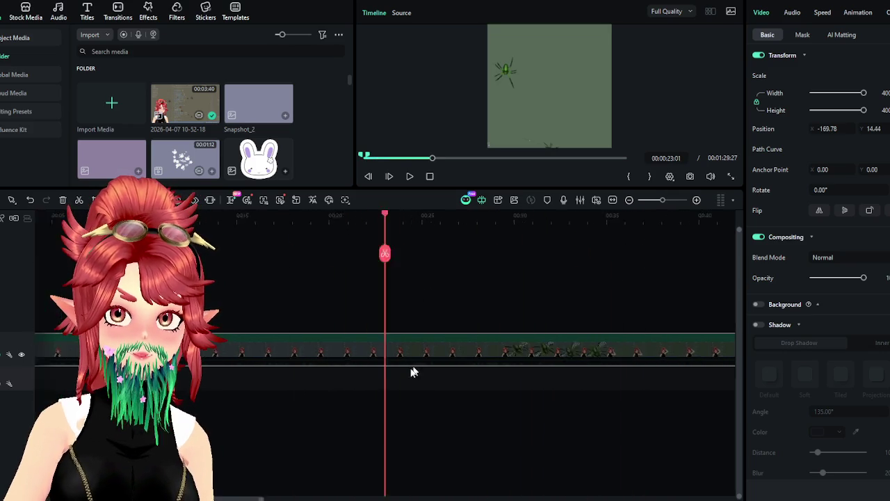
scroll(413, 370, down, 1)
mouse_move(61, 346)
mouse_down()
mouse_move(398, 346)
mouse_move(337, 338)
mouse_up()
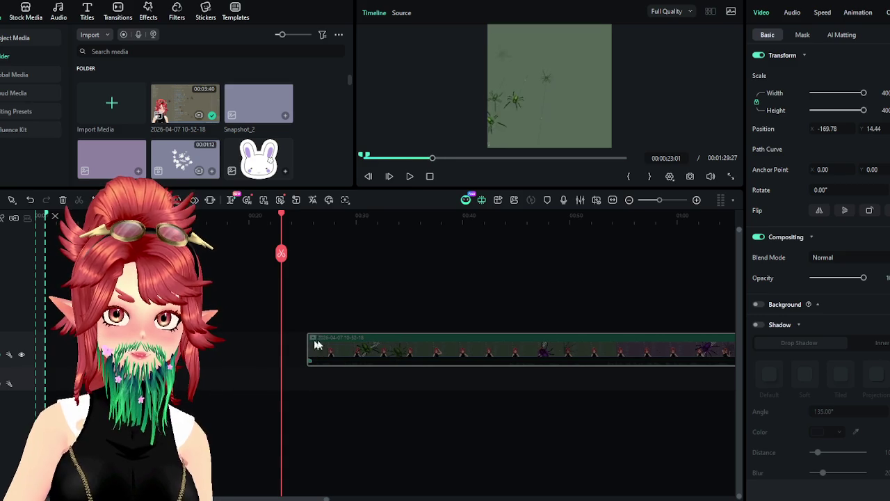
drag(347, 345, 76, 346)
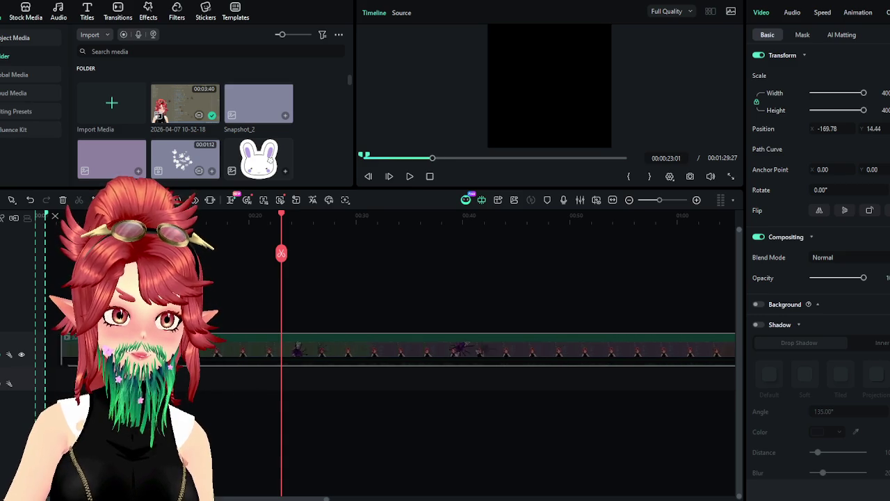
click(39, 218)
Step: Zoom into the timeline and shift the spider footage to Position X -167.78
key(ctrl+equal)
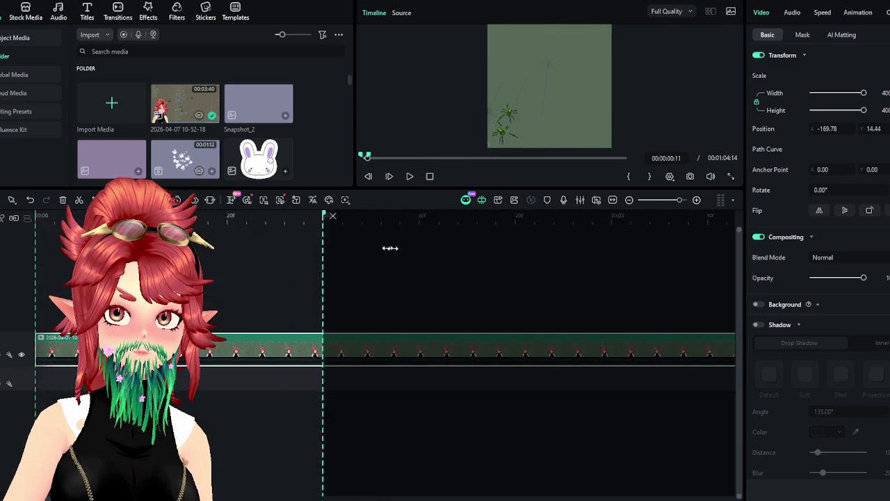
key(ctrl+equal)
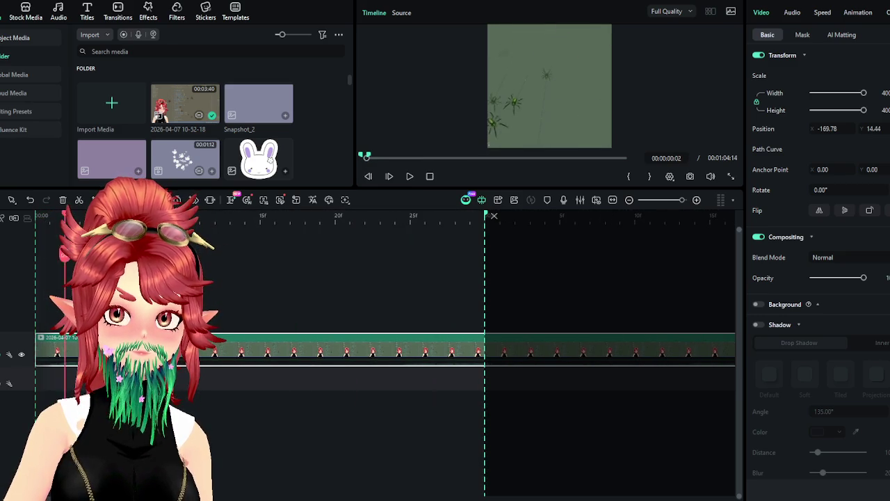
drag(536, 83, 553, 83)
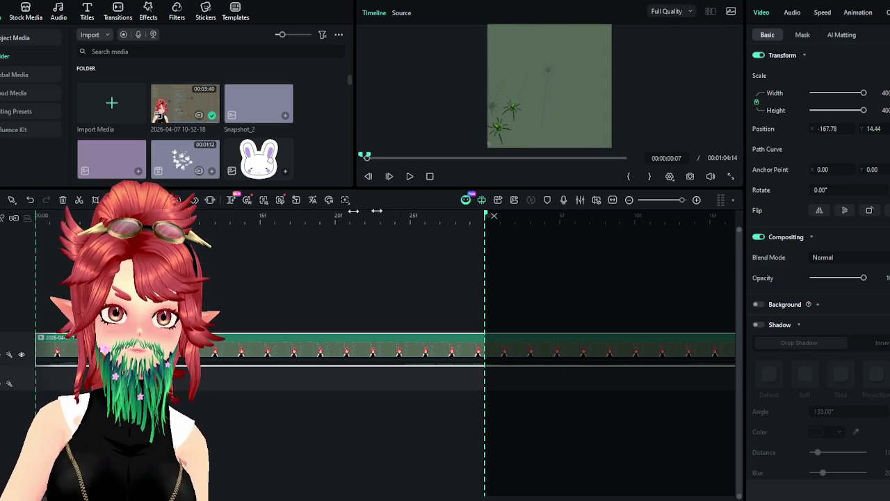
click(515, 252)
Step: Scrub through the spider clip, nudging its framing and trimming its start
click(473, 306)
scroll(441, 324, down, 3)
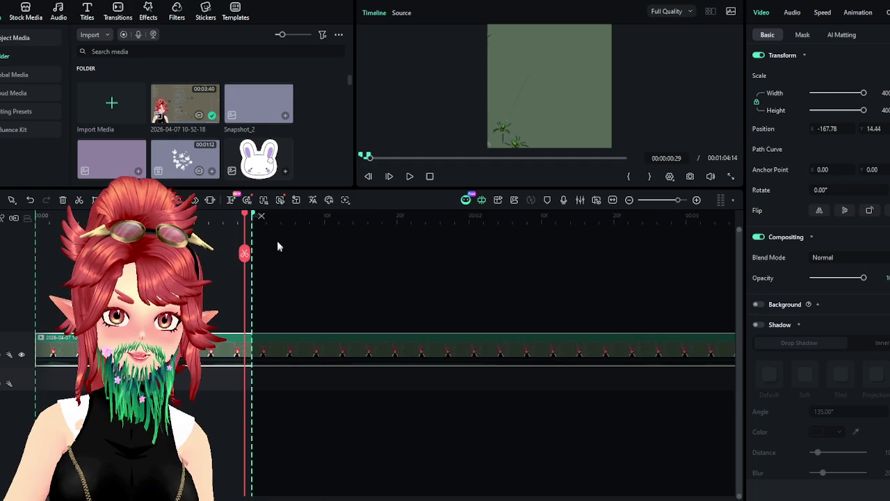
mouse_move(463, 249)
mouse_down()
mouse_move(369, 240)
mouse_move(556, 258)
mouse_up()
drag(466, 268, 374, 258)
scroll(417, 278, down, 3)
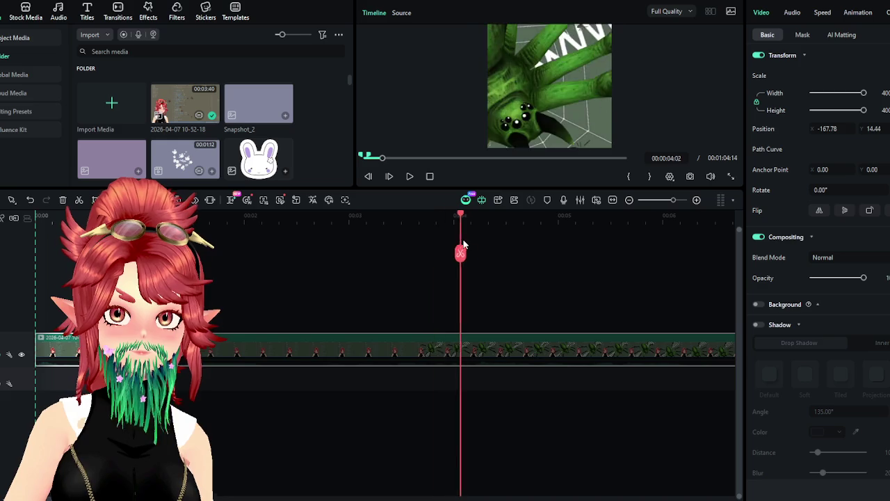
drag(869, 129, 884, 128)
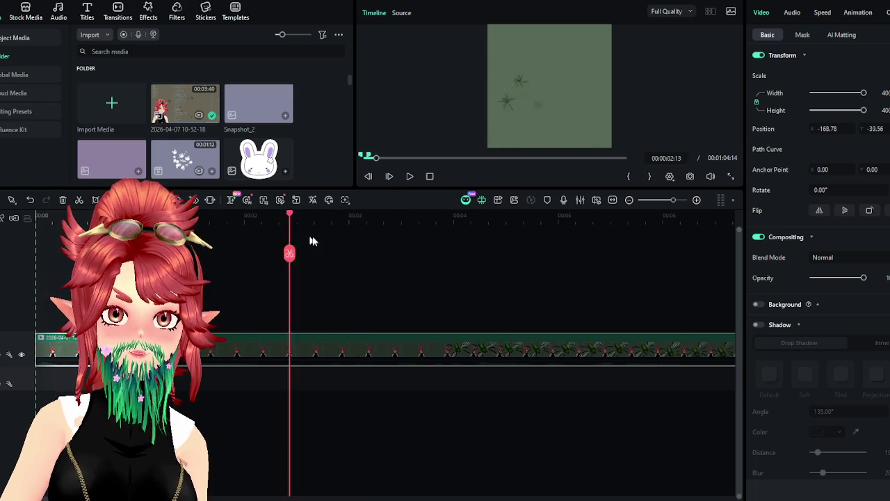
mouse_move(415, 247)
mouse_down()
mouse_move(672, 272)
mouse_move(530, 263)
mouse_up()
scroll(424, 262, down, 2)
scroll(424, 261, down, 1)
drag(234, 218, 398, 222)
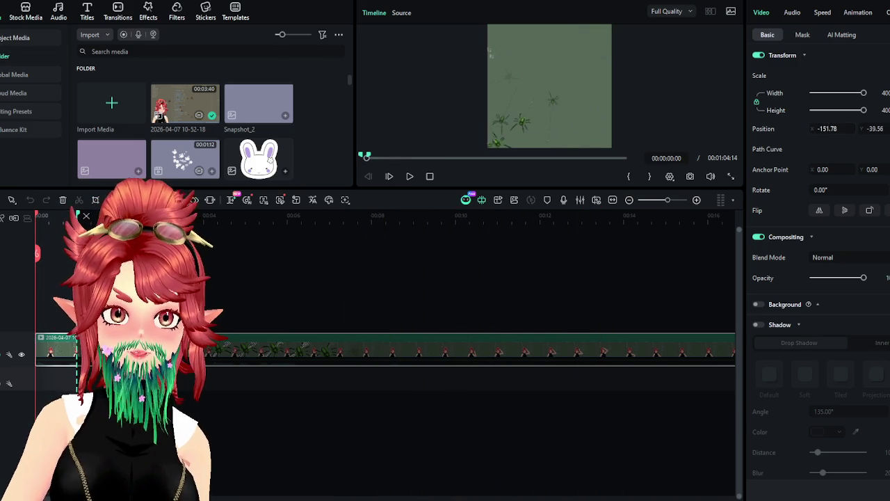
drag(824, 129, 765, 129)
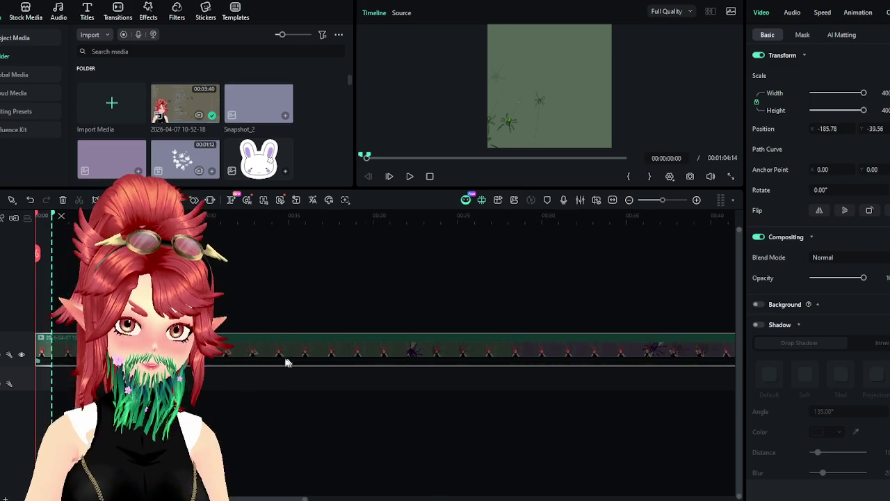
scroll(288, 362, down, 3)
mouse_move(35, 348)
mouse_down()
mouse_move(527, 349)
mouse_move(227, 349)
mouse_move(19, 329)
mouse_up()
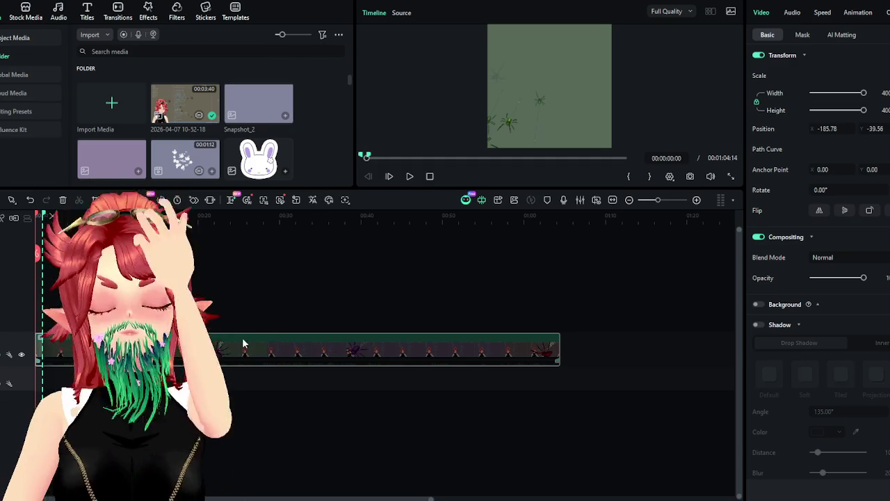
key(Delete)
key(alt+Tab)
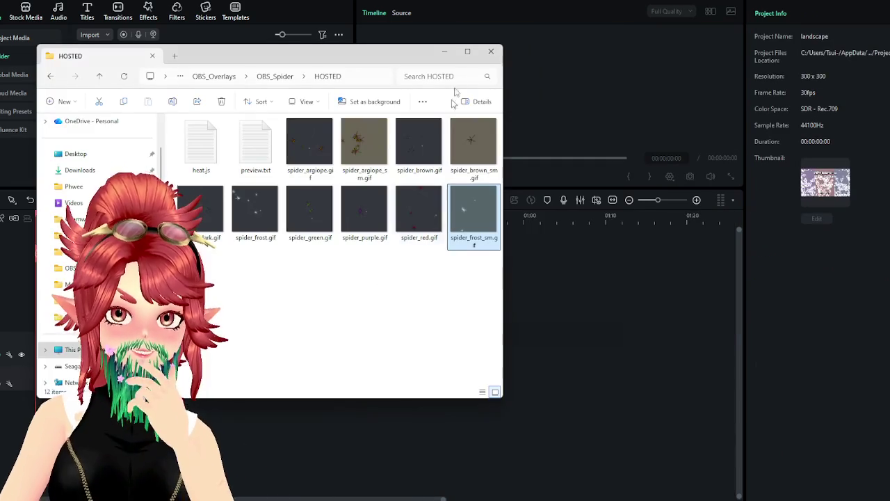
click(73, 203)
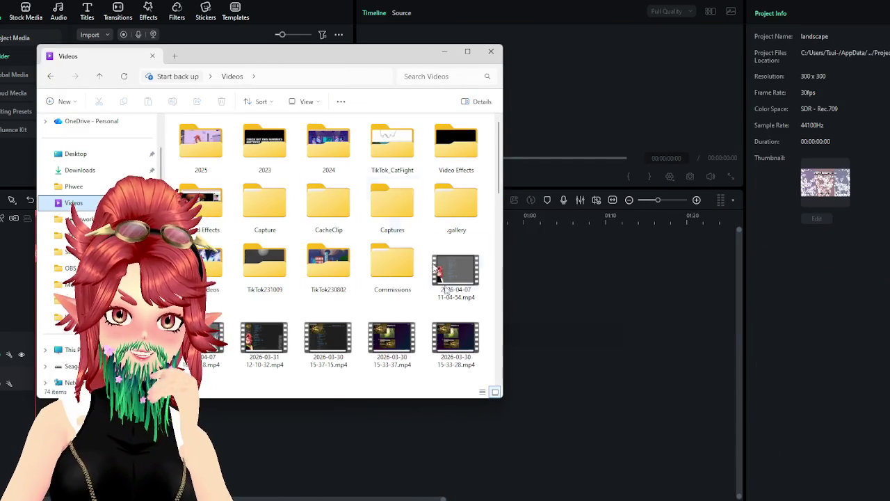
drag(456, 275, 546, 355)
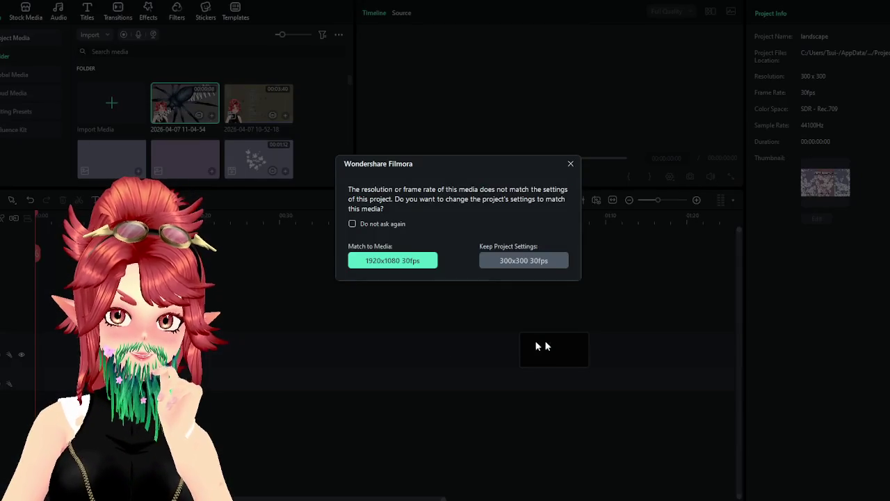
click(504, 268)
Step: Move the new clip to the start, scale it to 400, shift it to X -214, and trim its start
drag(555, 348, 34, 351)
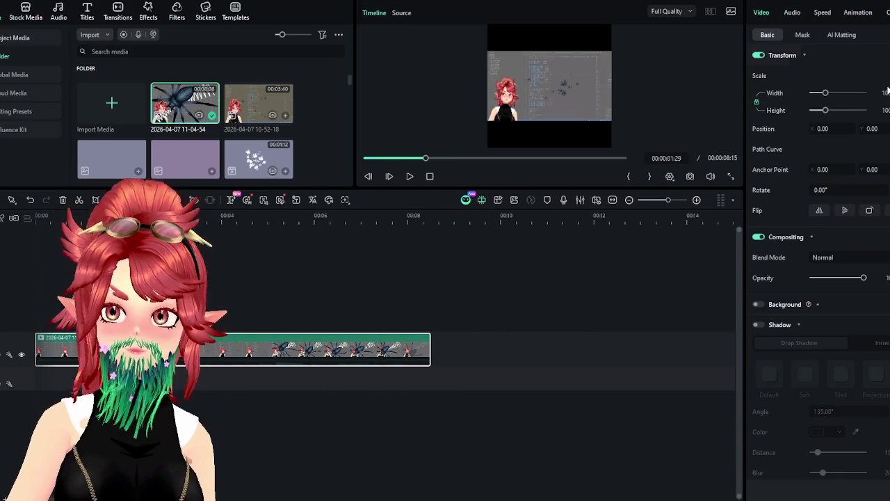
drag(825, 93, 863, 92)
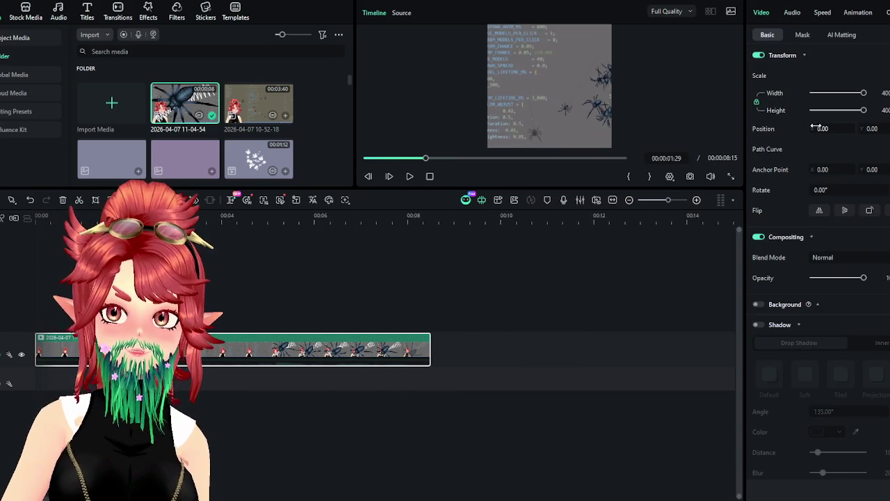
drag(815, 127, 765, 128)
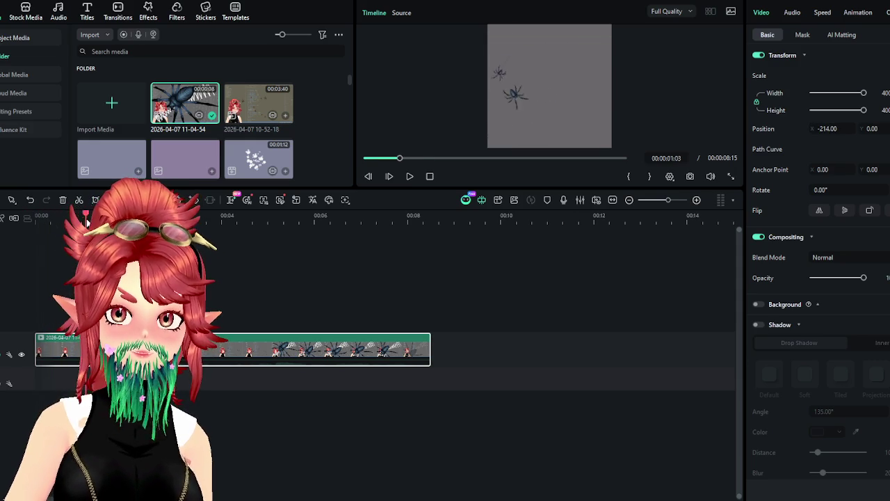
drag(421, 158, 411, 158)
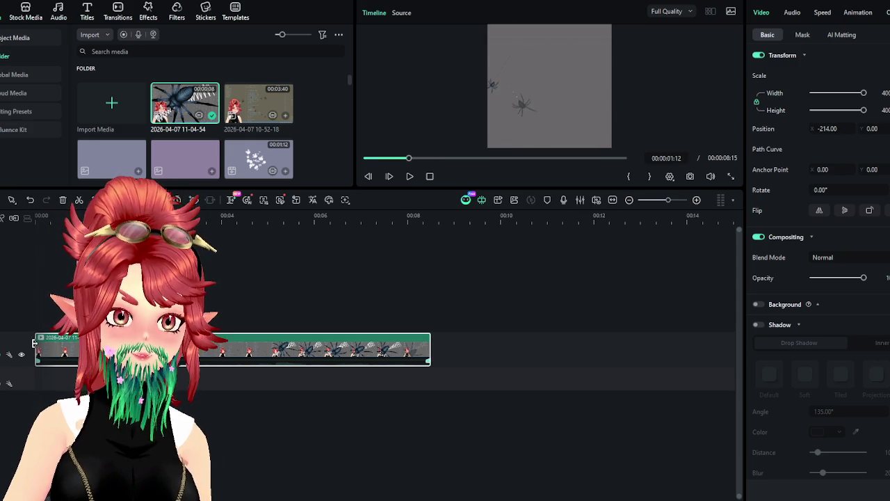
drag(34, 342, 69, 344)
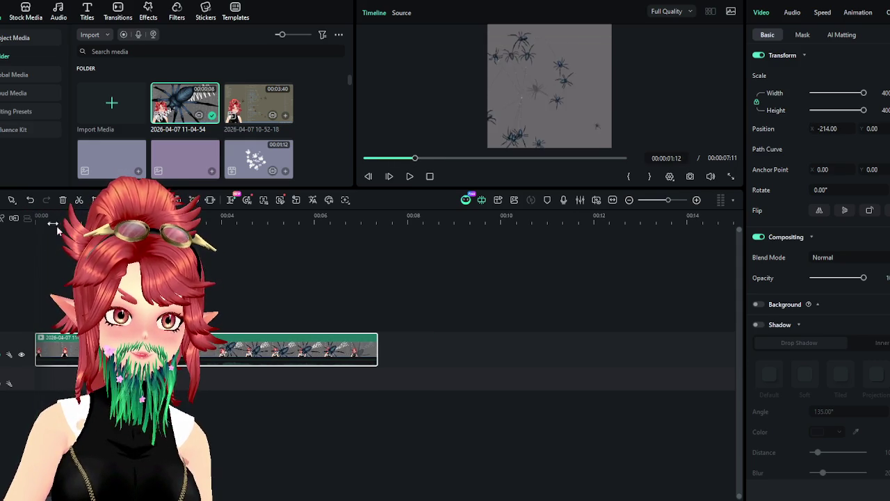
scroll(215, 233, up, 5)
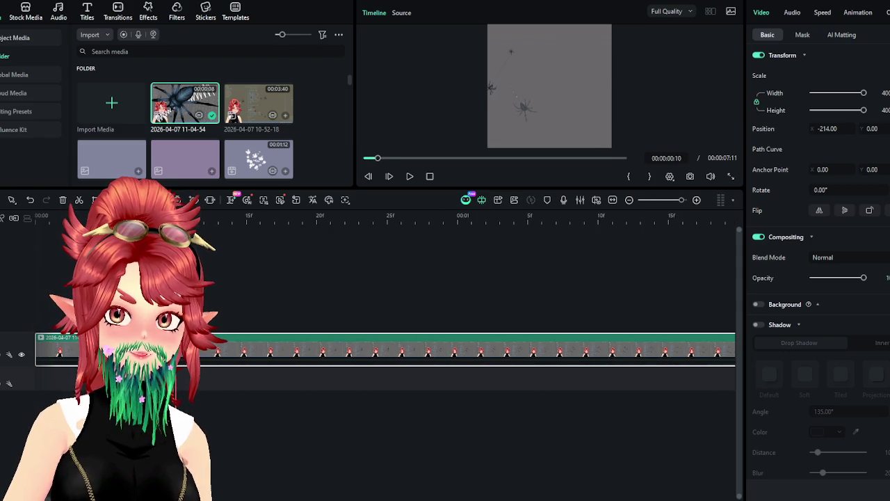
Step: Mark a clip range ending at the one-second mark on the timeline
drag(232, 252, 457, 256)
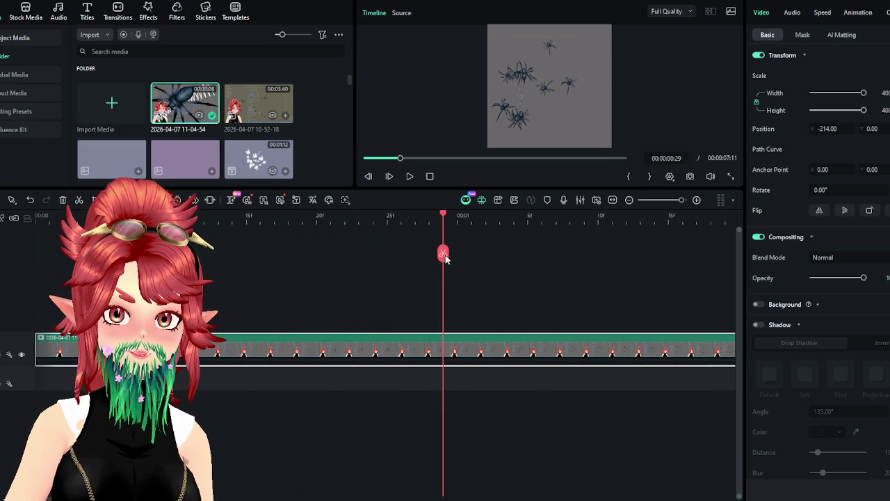
right_click(477, 240)
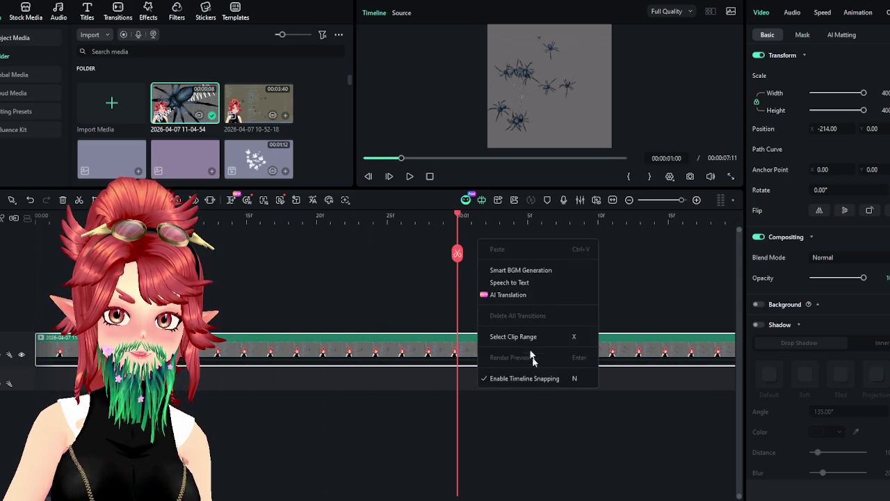
click(513, 336)
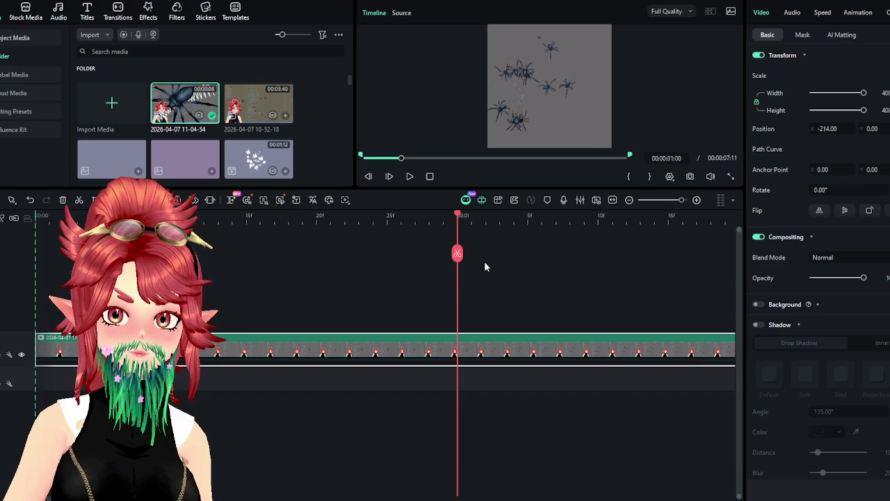
right_click(485, 266)
click(534, 361)
right_click(494, 362)
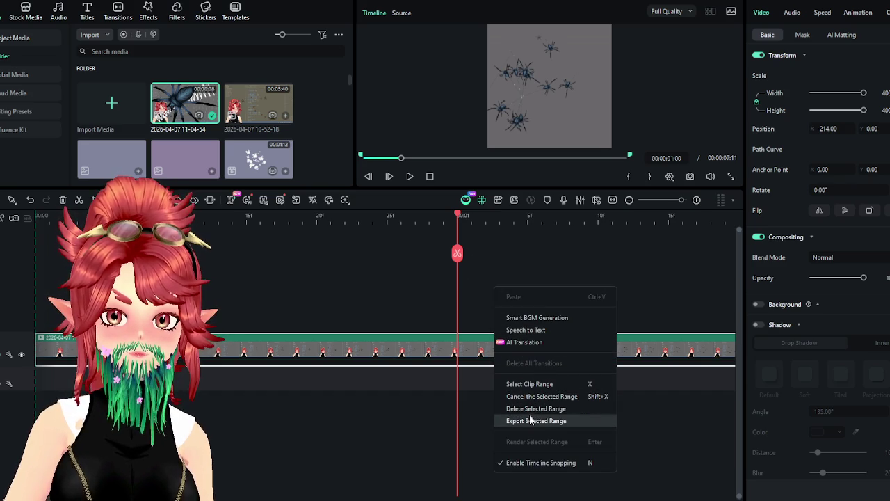
click(391, 279)
scroll(415, 311, down, 2)
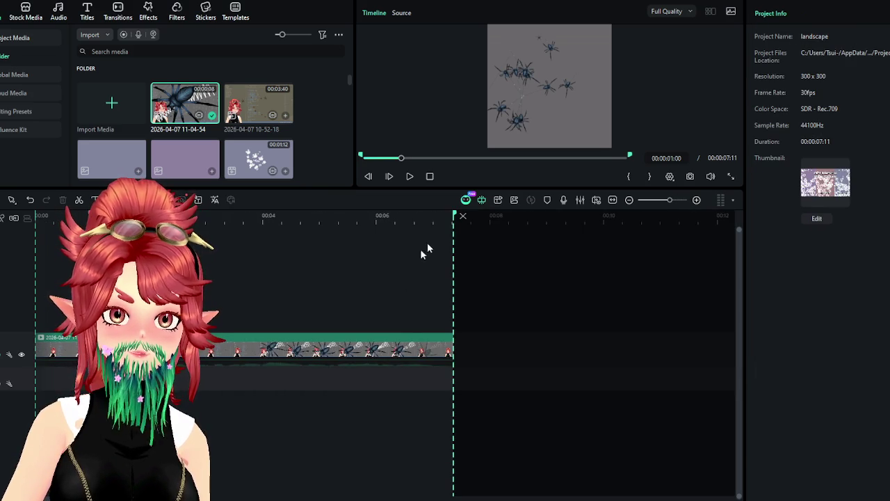
drag(452, 222, 453, 221)
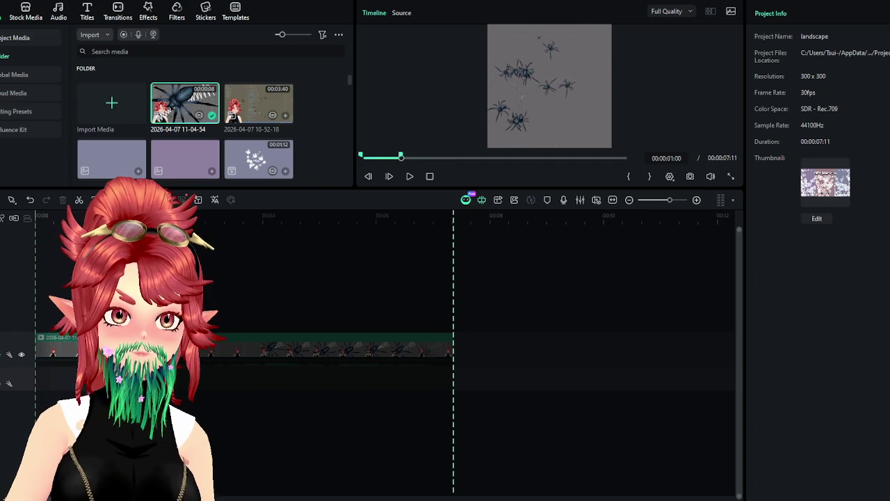
scroll(277, 230, up, 3)
click(355, 217)
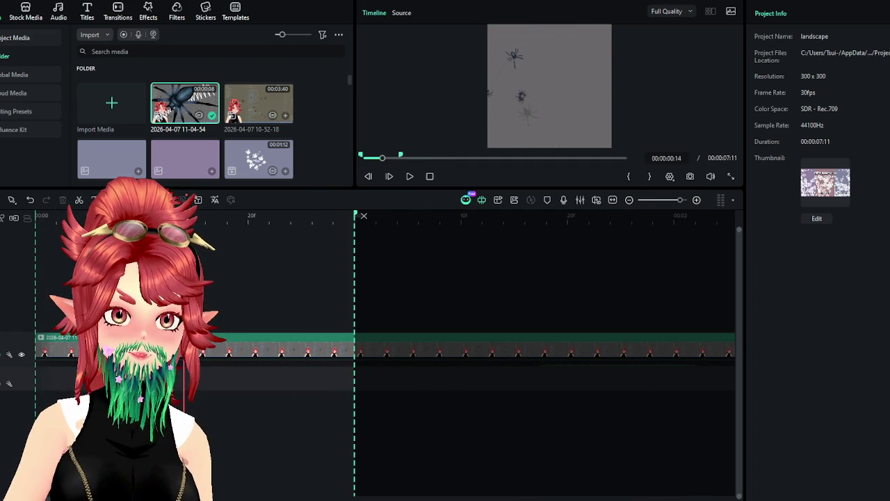
drag(254, 232, 349, 238)
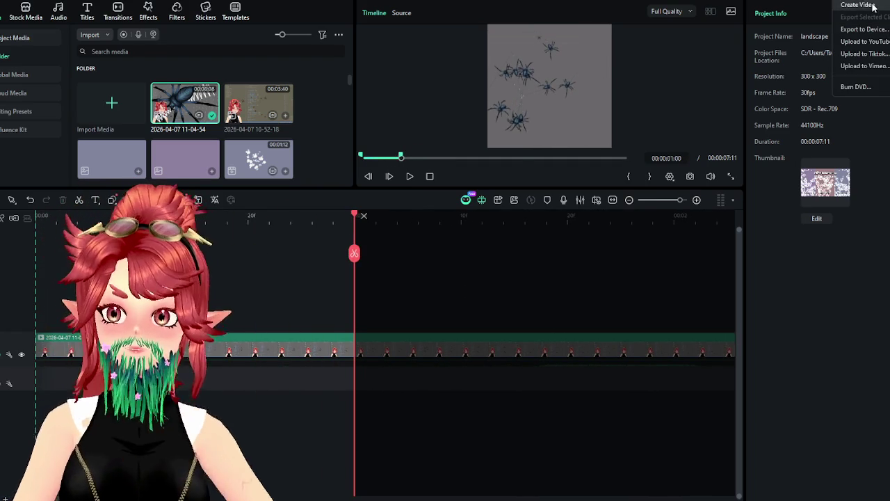
Step: Export the one-second range as the 300x300 GIF spider_dark_sm and close the finished export window
key(ctrl+e)
double_click(477, 124)
text(spider_da)
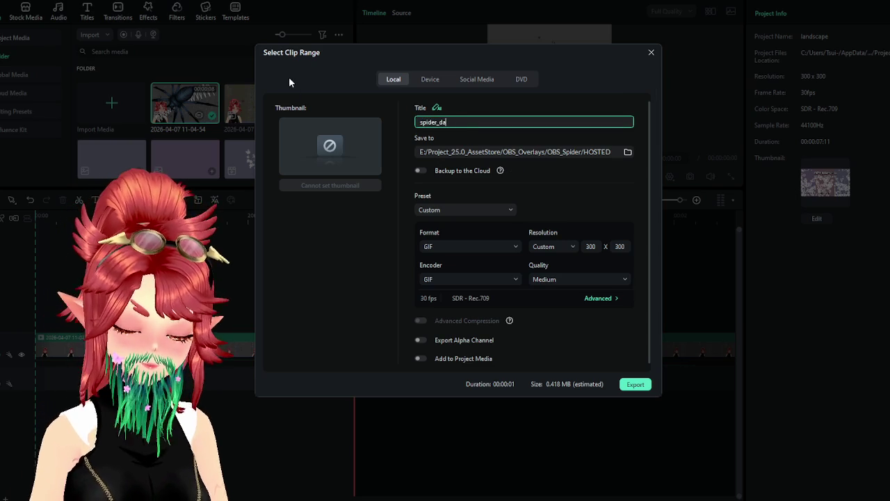
text(sm)
key(Return)
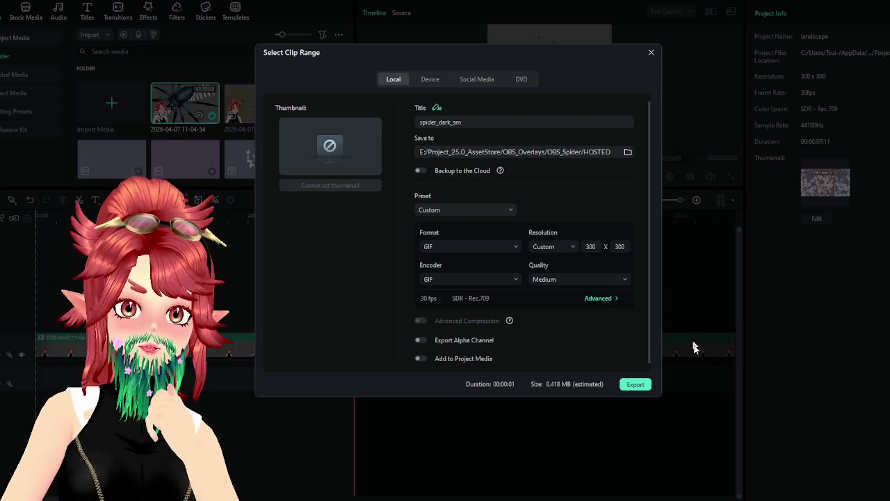
click(635, 384)
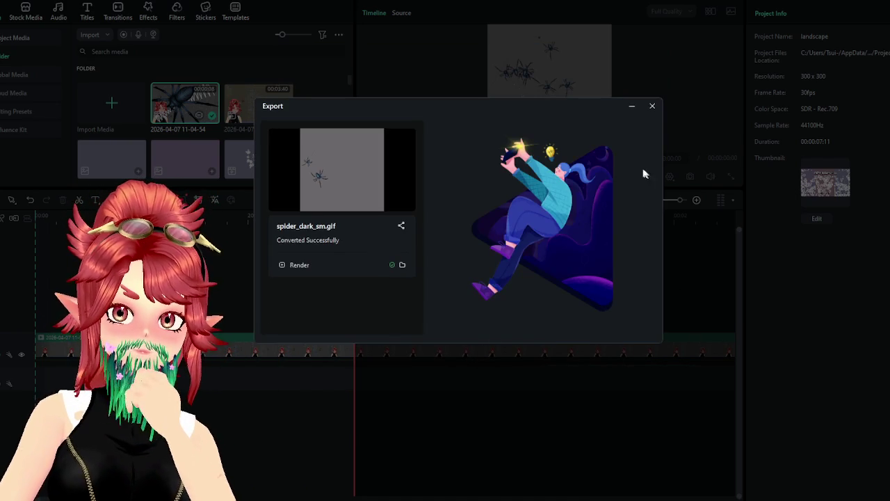
click(652, 106)
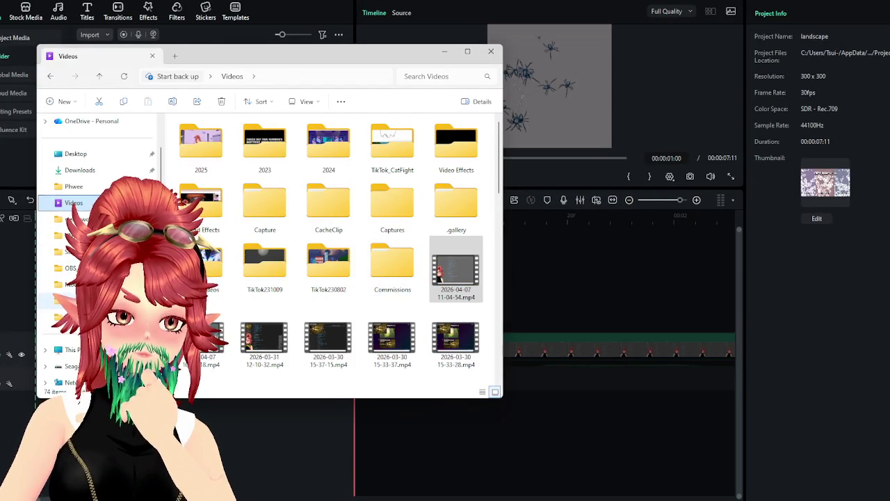
Step: Browse OBS_Overlays > OBS_Spider > HOSTED, inspect spider_dark.gif, then close Explorer
click(76, 301)
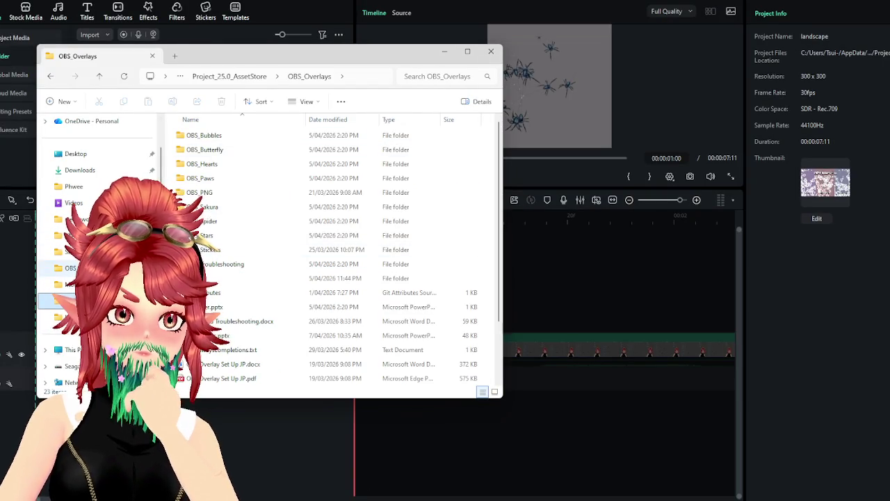
double_click(213, 221)
click(213, 136)
double_click(214, 136)
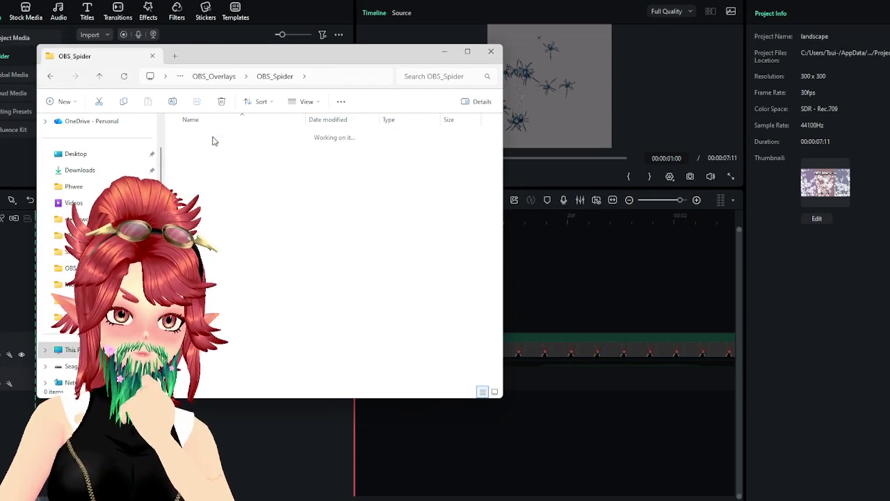
click(212, 212)
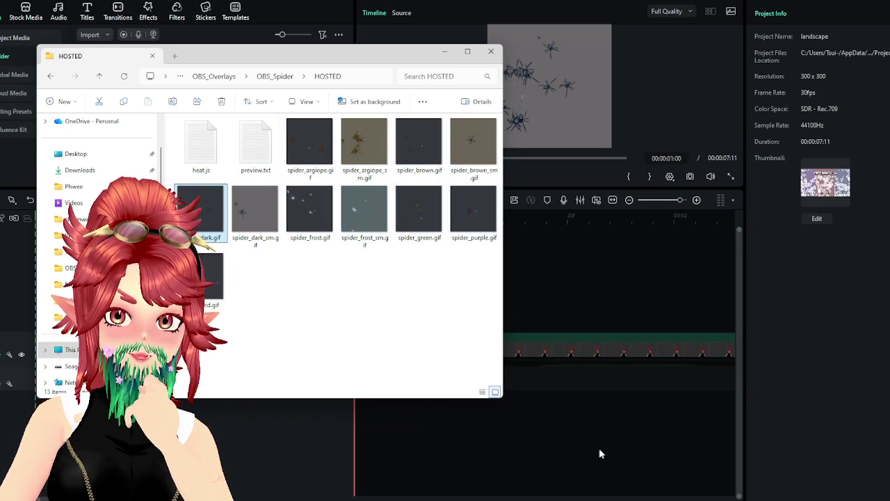
click(572, 2)
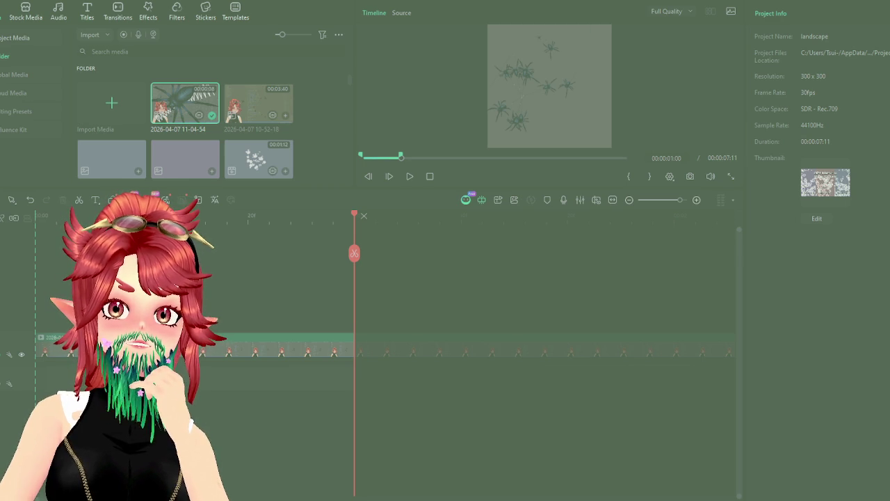
key(alt+Tab)
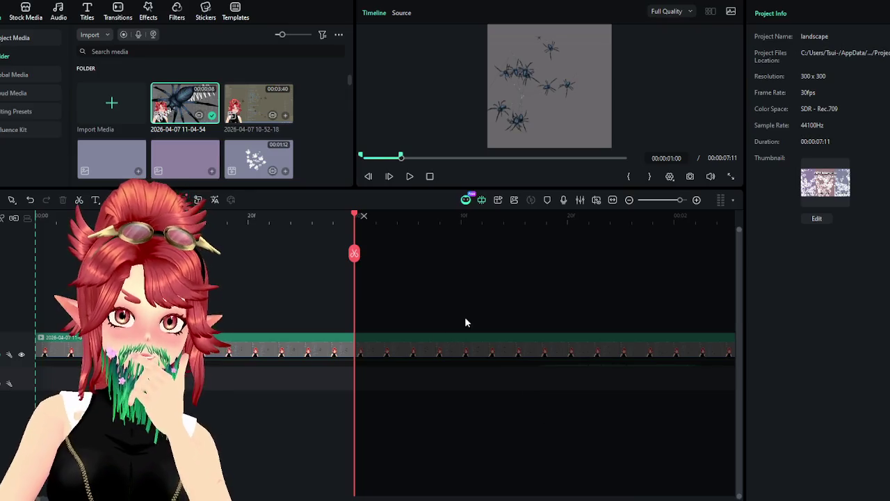
click(303, 347)
Step: Delete the old spider clip from the timeline, then undo the deletion
scroll(308, 344, down, 3)
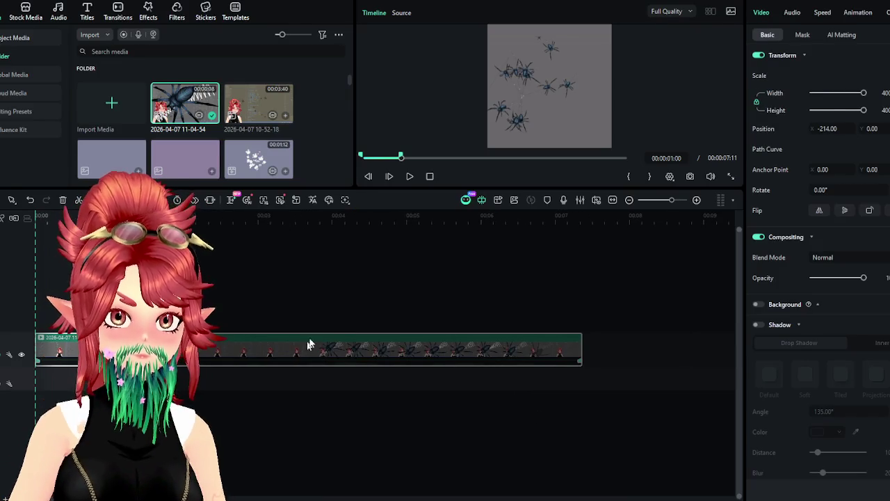
key(Delete)
key(ctrl+z)
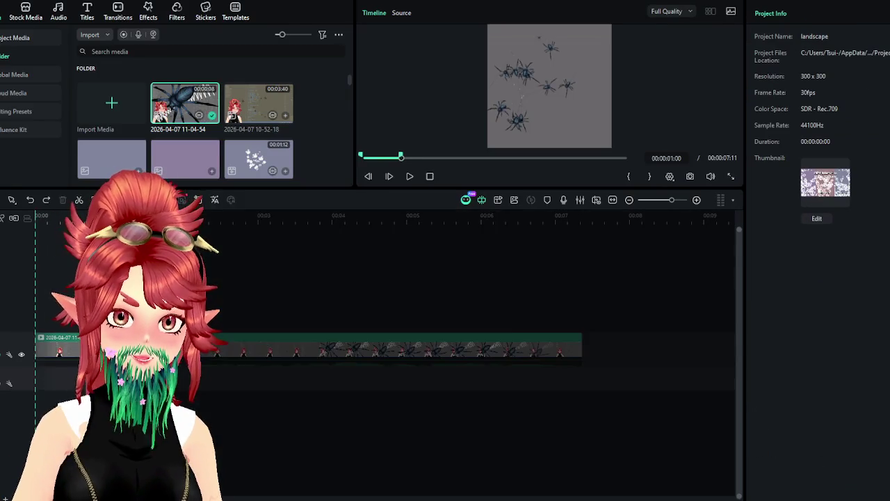
key(alt+Tab)
click(73, 202)
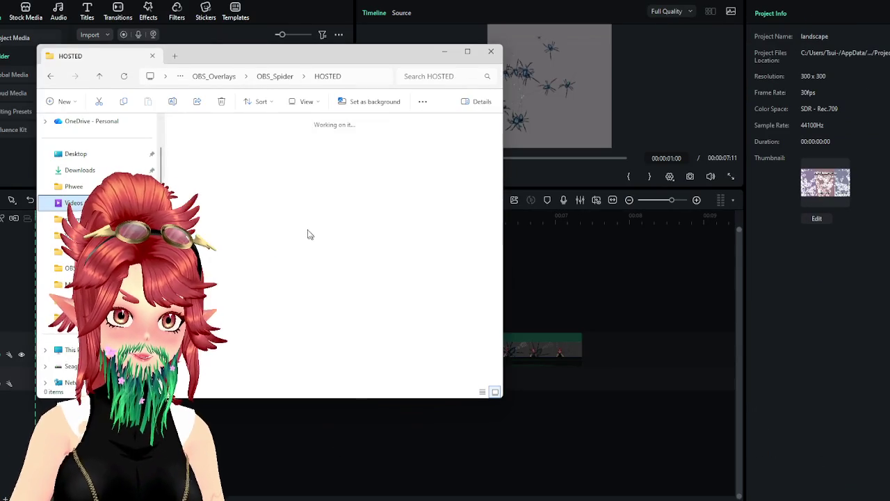
mouse_move(456, 270)
mouse_down()
mouse_move(570, 317)
mouse_move(49, 331)
mouse_up()
click(515, 260)
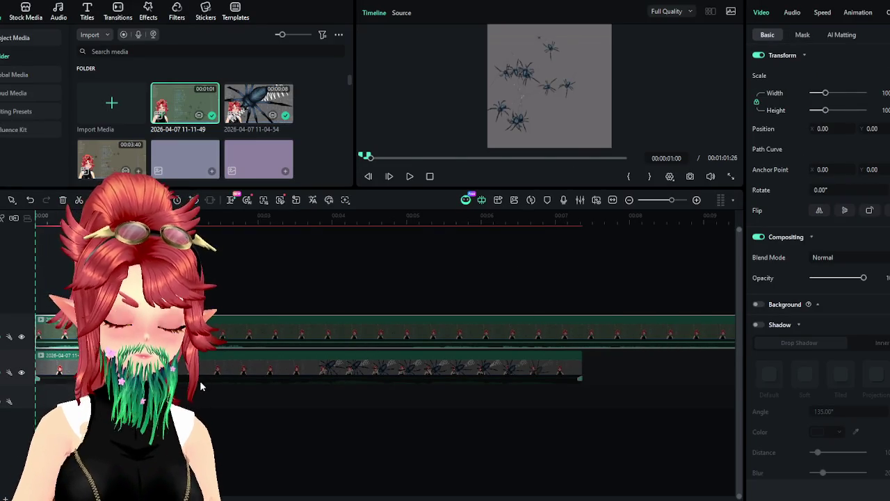
drag(105, 331, 166, 371)
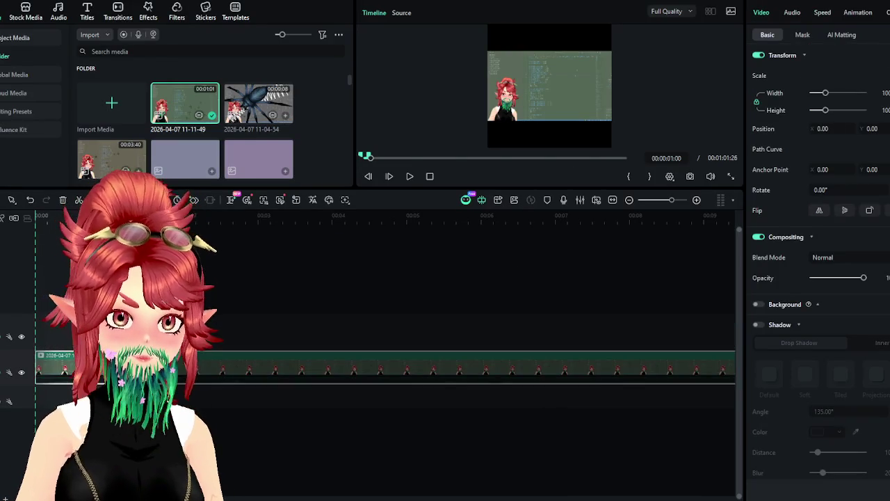
scroll(200, 232, up, 3)
click(200, 232)
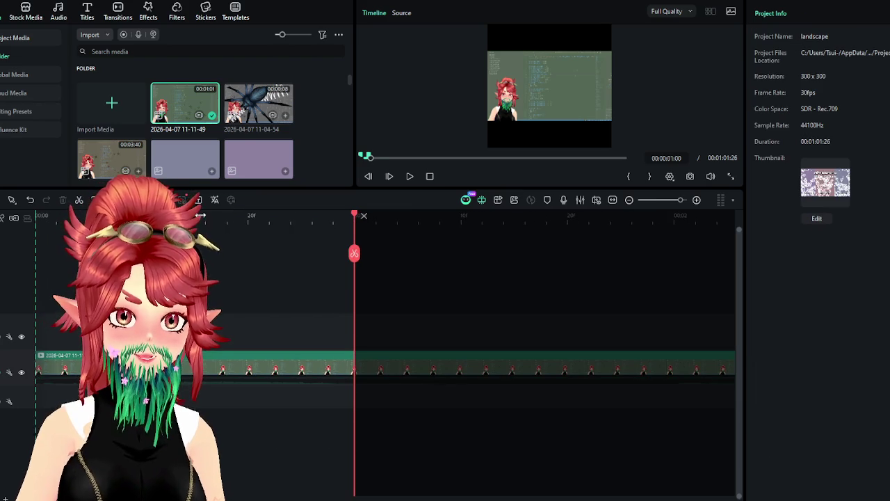
Step: Set the new clip's Position X to -253 so the green spiders show
drag(355, 252, 486, 264)
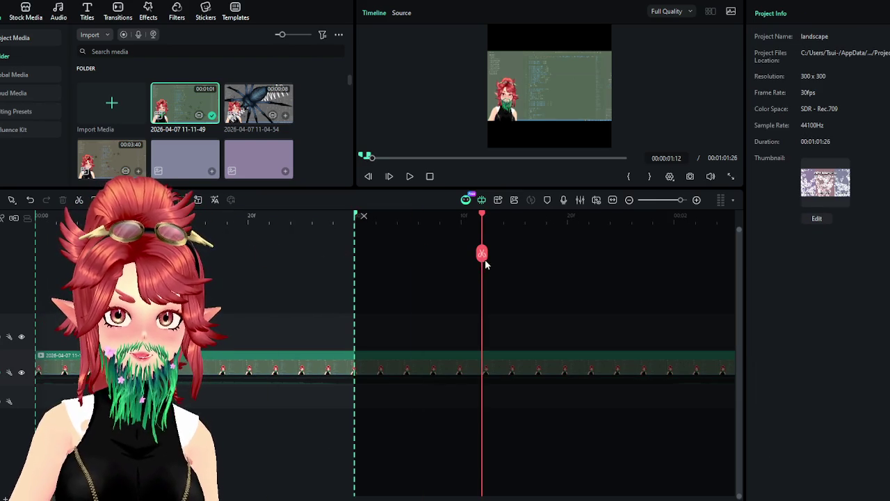
click(568, 372)
click(828, 129)
text(-391)
key(Return)
text(-253)
key(Return)
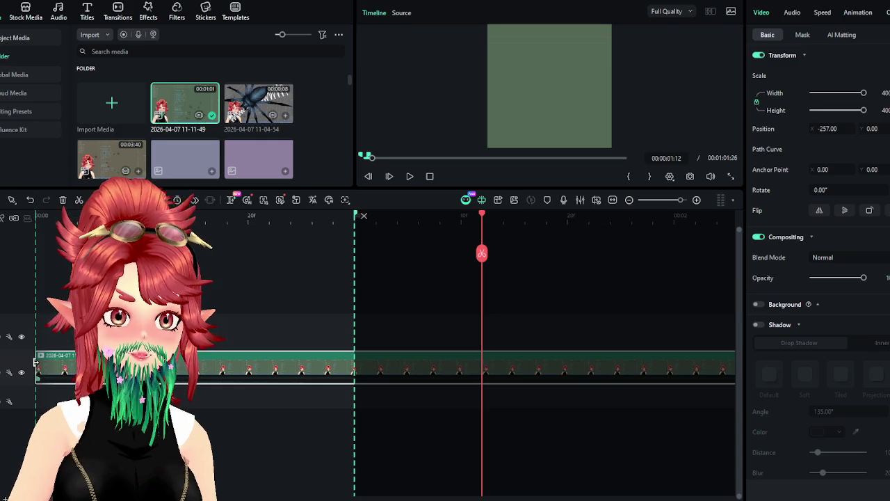
Step: Trim the clip's start, with the playhead at 00:00:01:01
drag(34, 362, 612, 365)
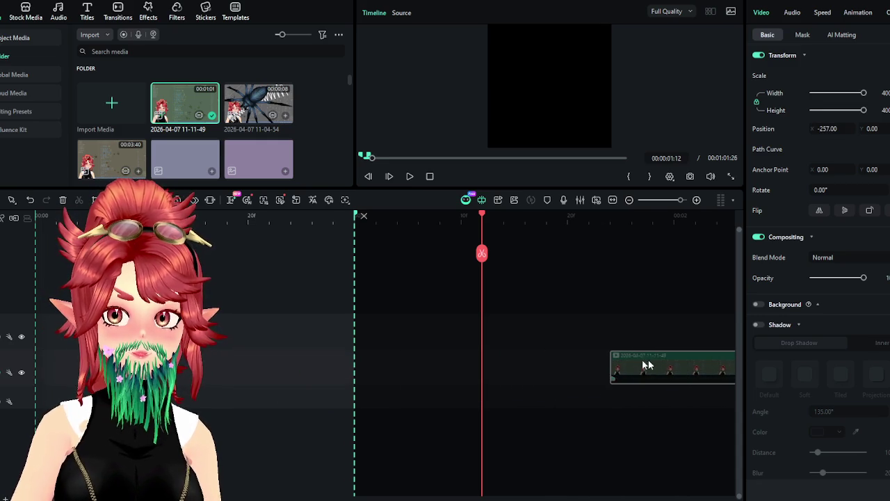
key(ctrl+z)
scroll(274, 349, down, 2)
click(169, 215)
drag(153, 215, 264, 242)
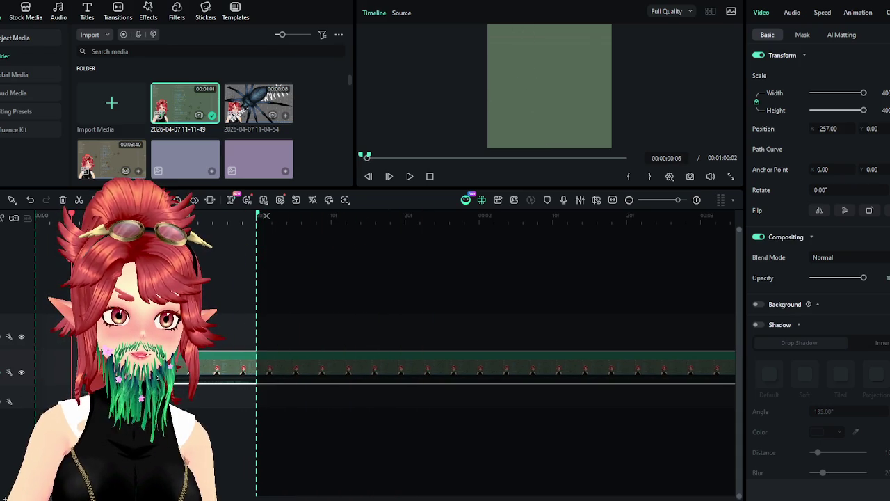
drag(38, 367, 217, 370)
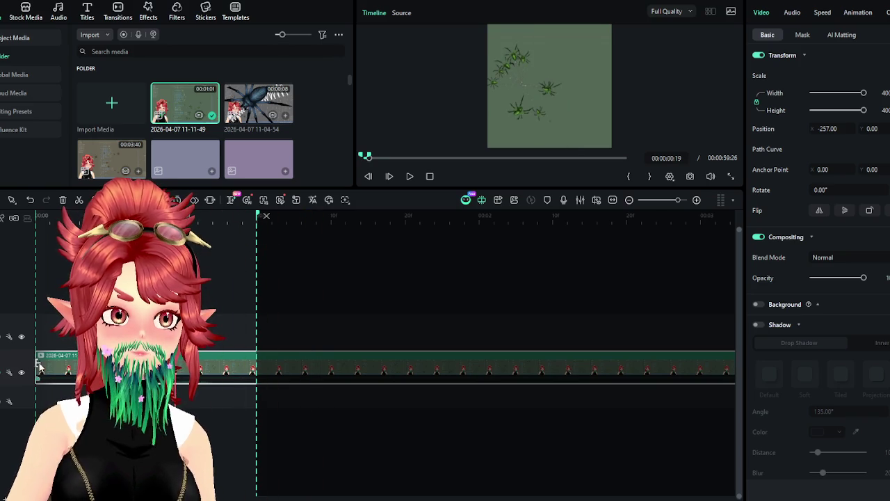
drag(37, 362, 51, 362)
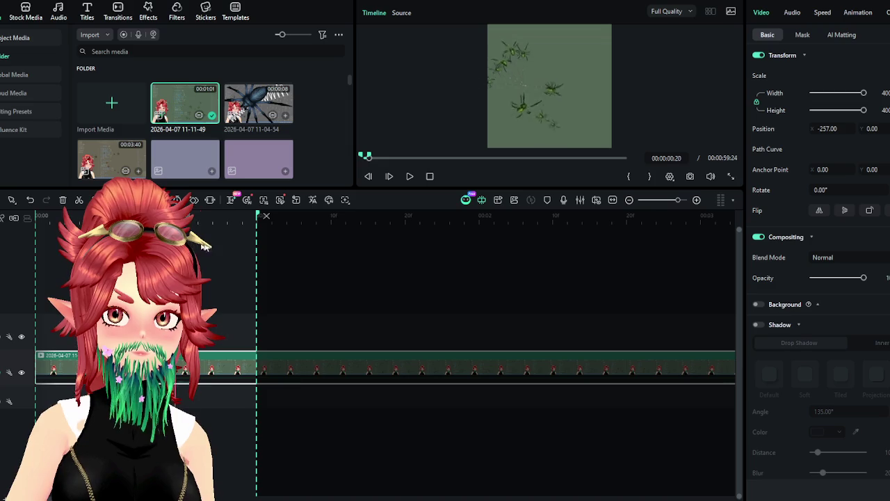
drag(258, 238, 263, 239)
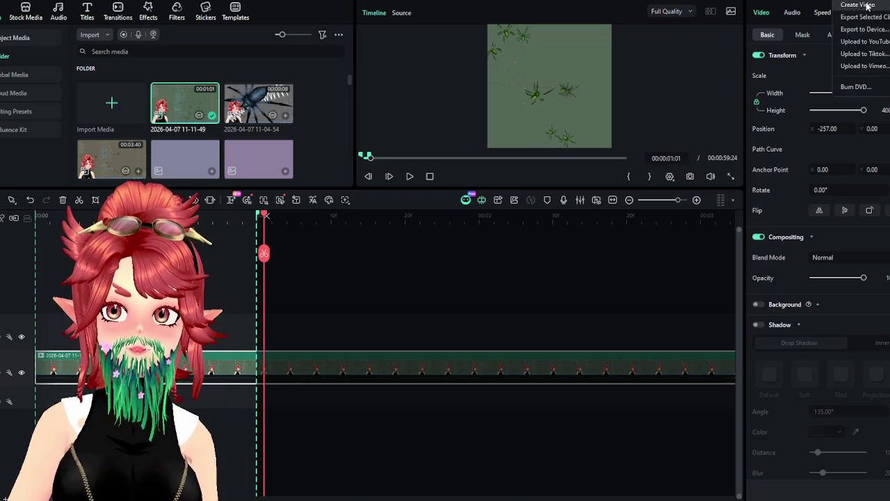
Step: Export the clip as the GIF spider_green_sm
key(ctrl+e)
double_click(566, 121)
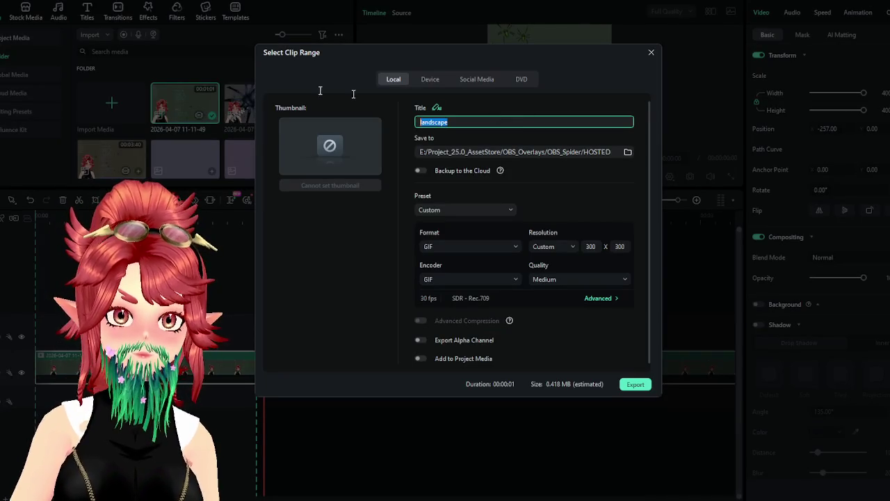
text(spider_green_sm)
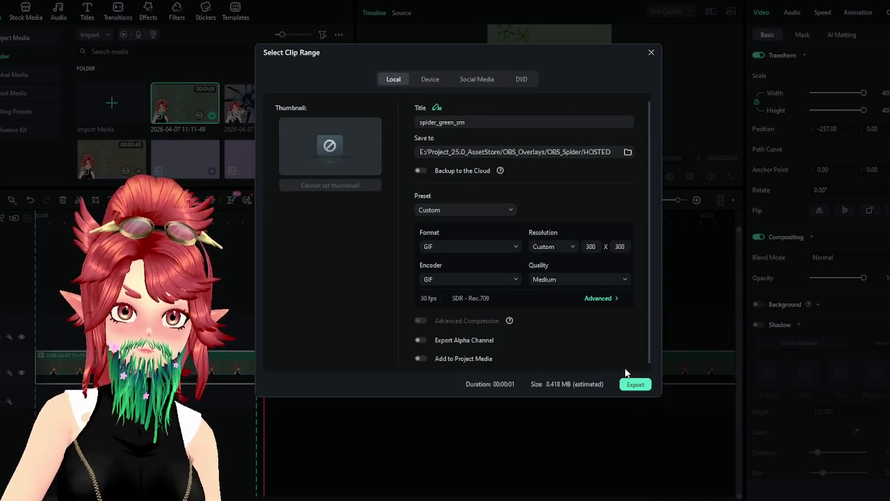
click(635, 384)
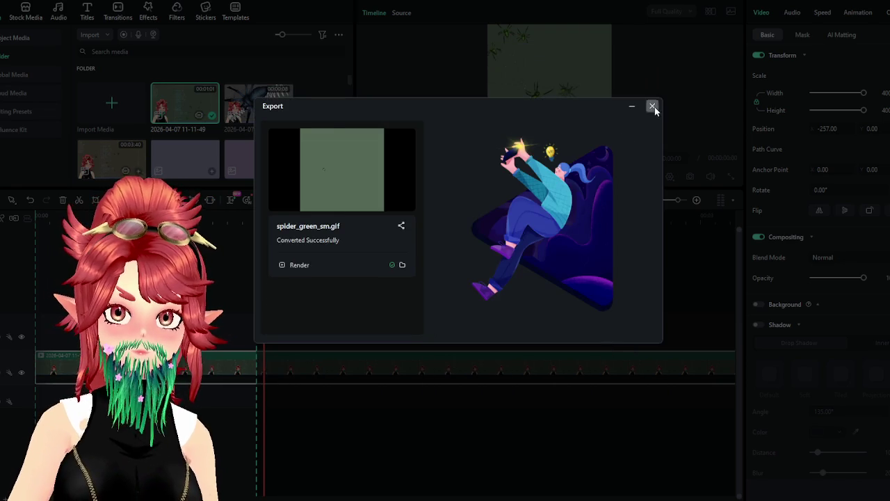
click(652, 106)
Step: Trim the clip to begin at the purple spiders, playhead at 00:00:01:02
mouse_move(37, 361)
mouse_down()
mouse_move(622, 365)
mouse_move(308, 348)
mouse_move(43, 356)
mouse_move(161, 363)
mouse_up()
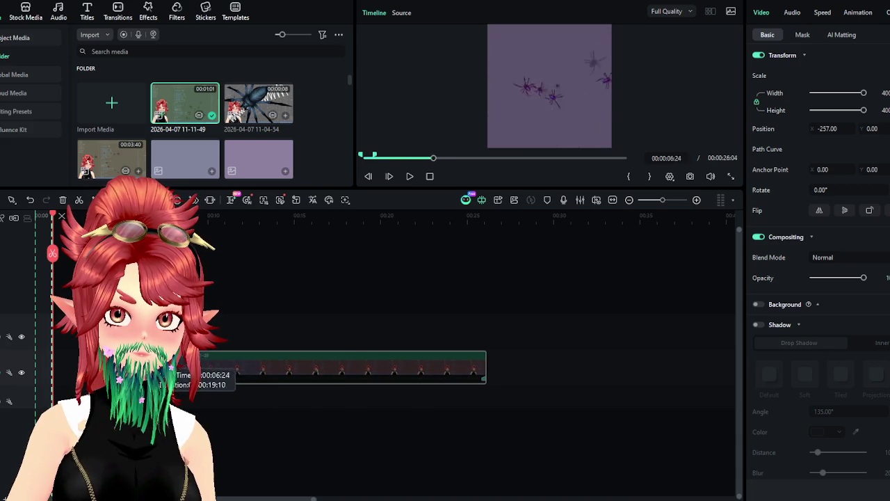
drag(240, 365, 75, 365)
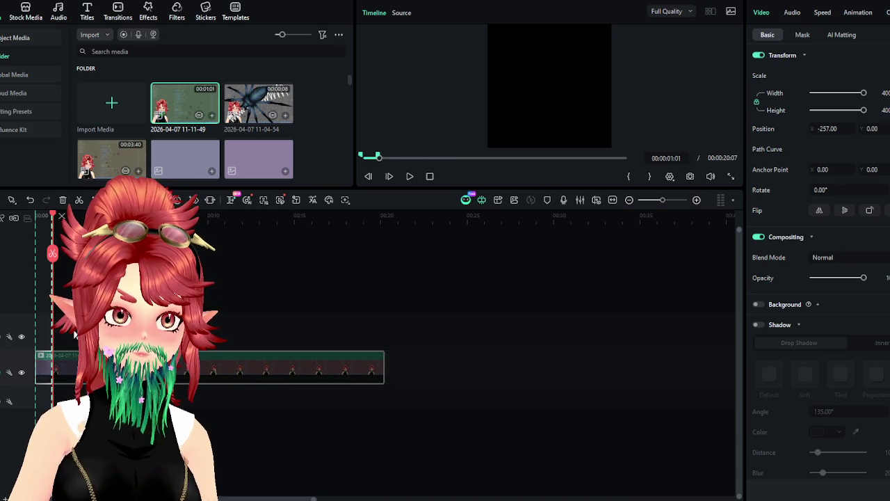
scroll(75, 335, up, 3)
mouse_move(114, 216)
mouse_down()
mouse_move(207, 236)
mouse_move(441, 255)
mouse_move(223, 253)
mouse_move(151, 236)
mouse_up()
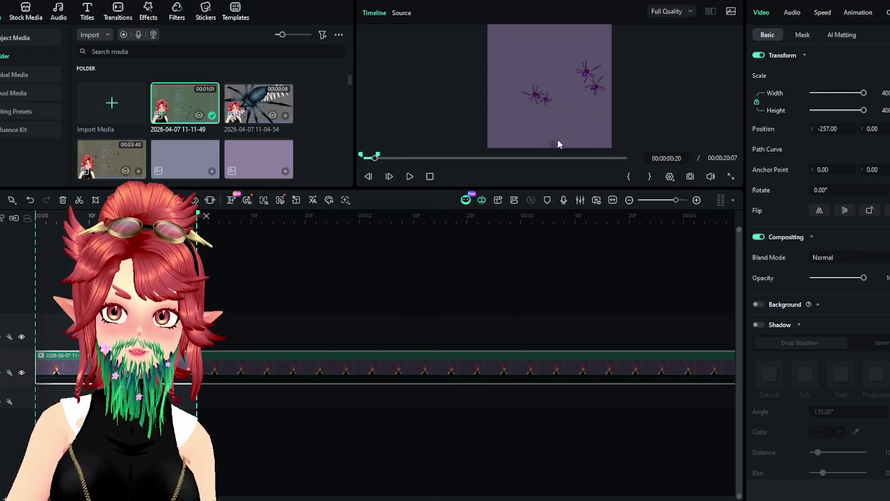
Step: Export the clip as the 300x300 GIF spider_purple_sm
key(ctrl+e)
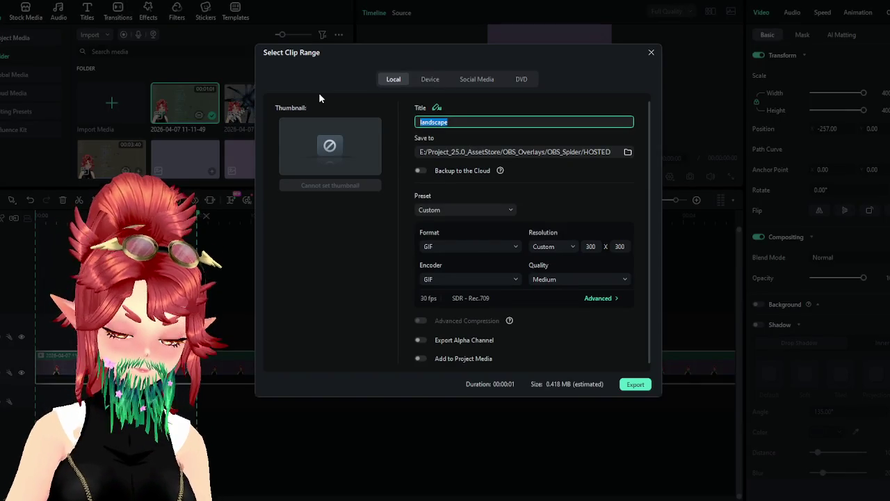
text(spider_purple_sm)
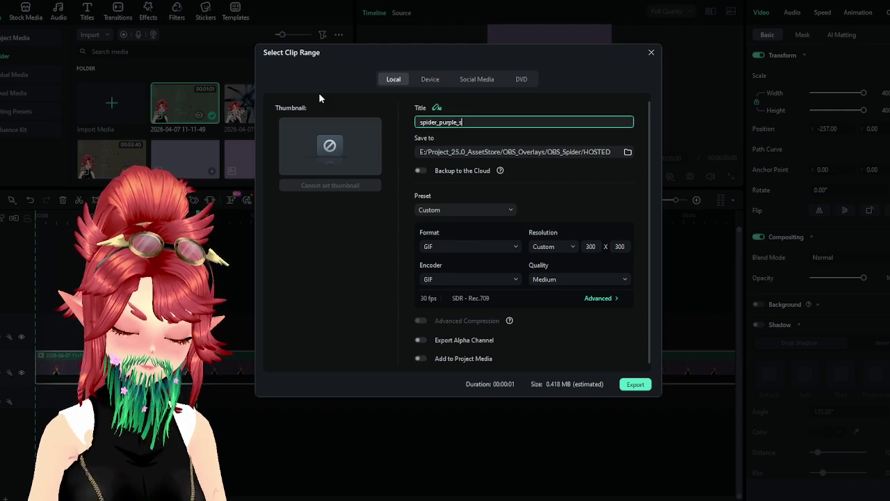
key(Return)
click(635, 384)
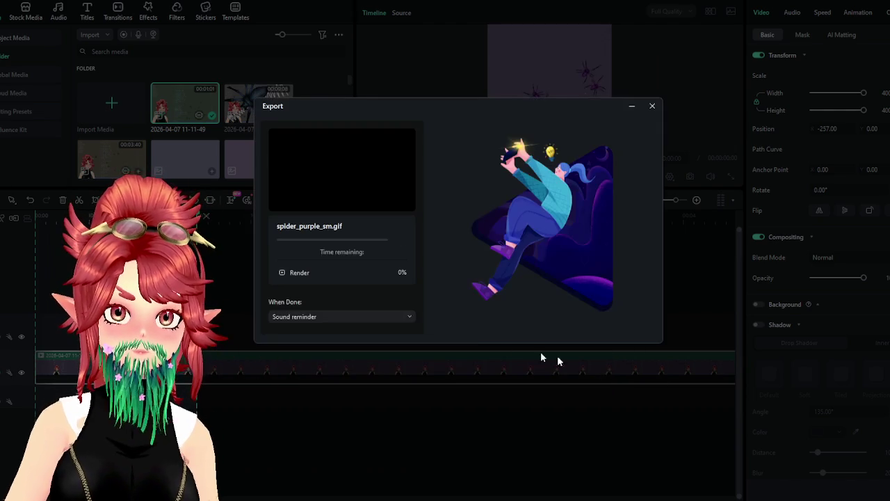
click(652, 107)
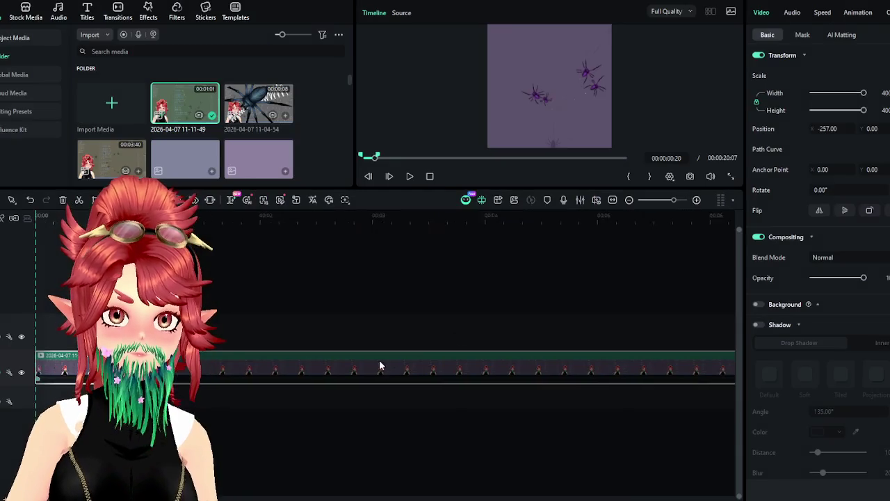
key(alt+Tab)
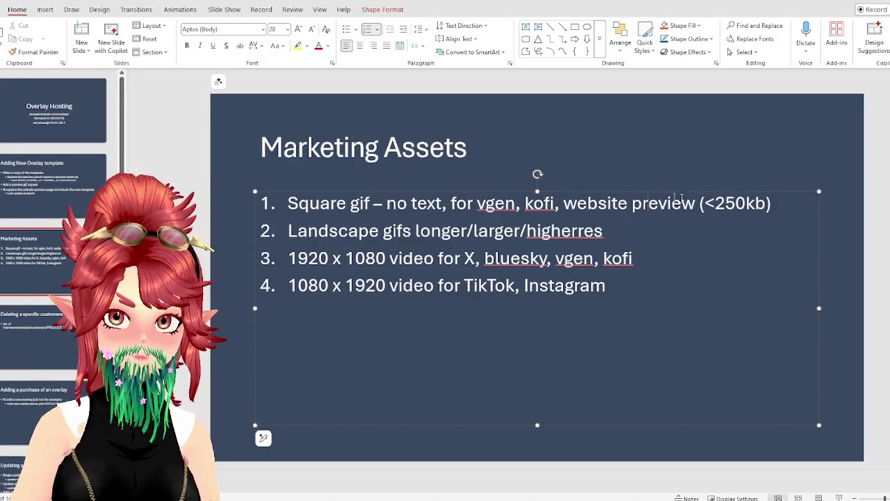
Step: Add '(300x300)' after 'Square gif' in the slide's first bullet
text(())
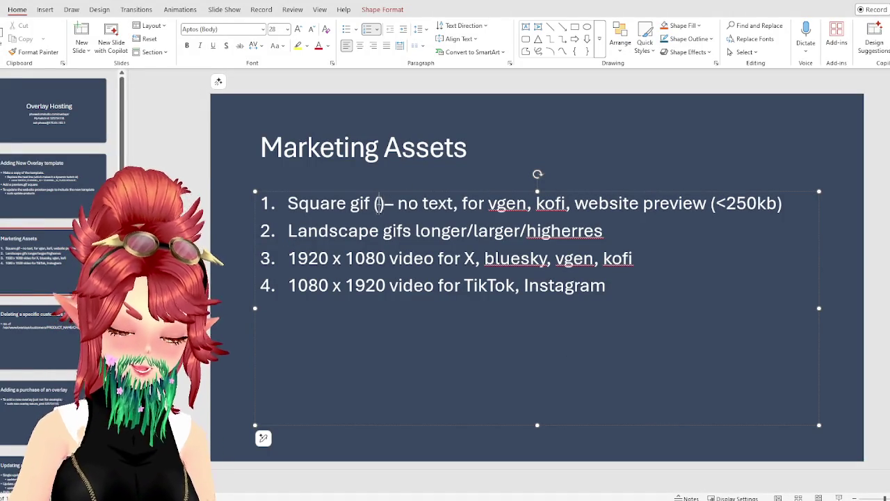
text(3)
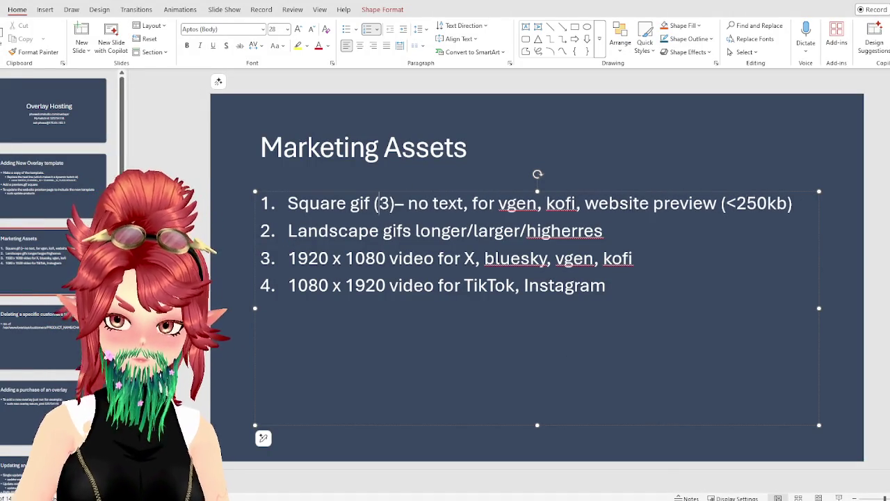
text(00x300)
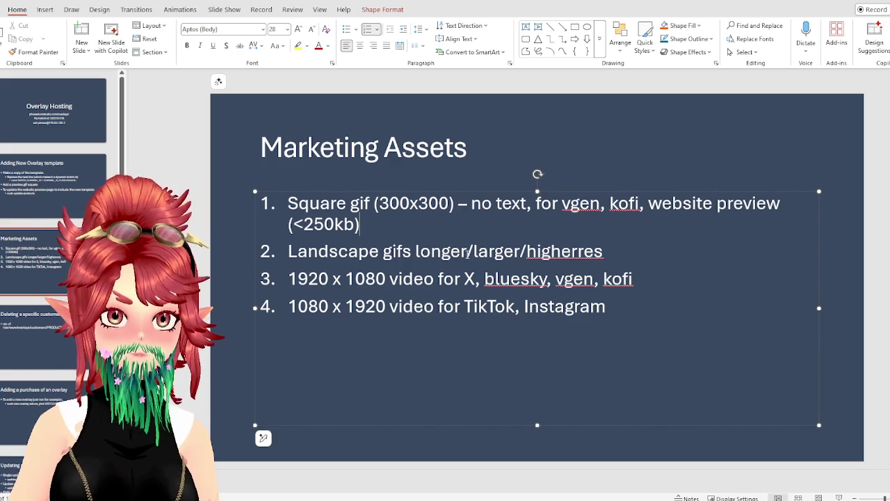
key(Down)
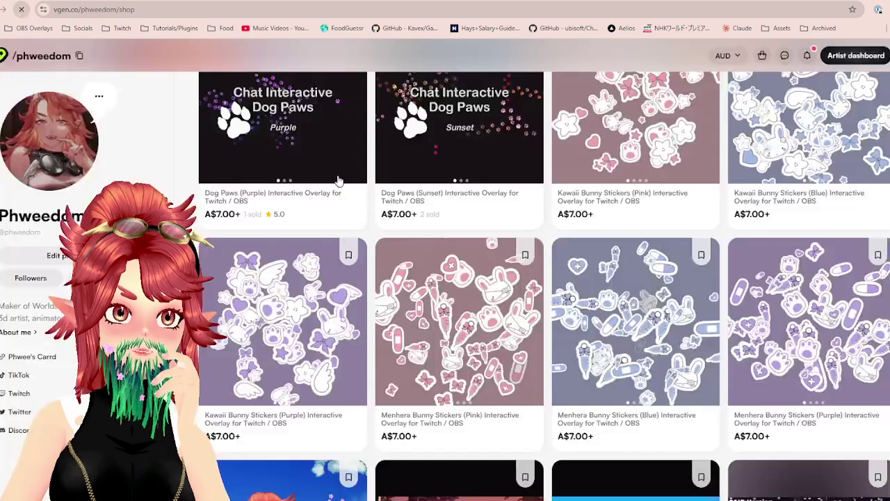
key(F5)
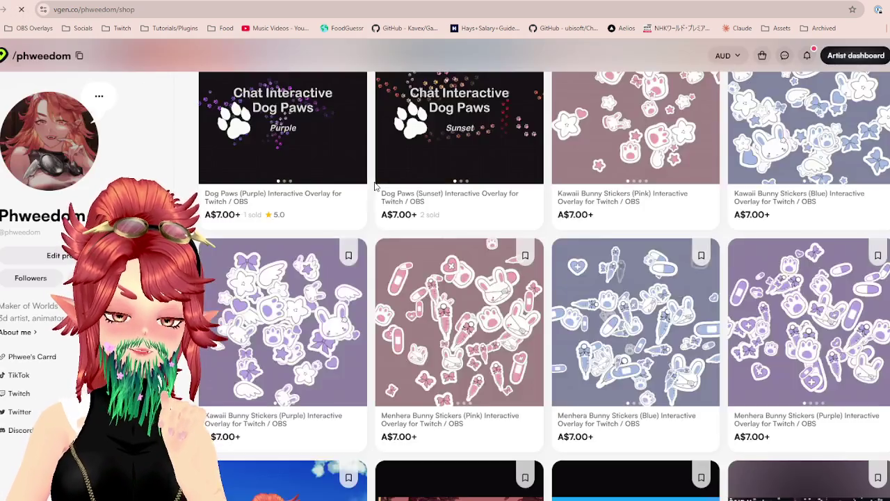
scroll(408, 219, up, 3)
scroll(477, 260, up, 3)
scroll(486, 269, up, 5)
scroll(486, 268, up, 4)
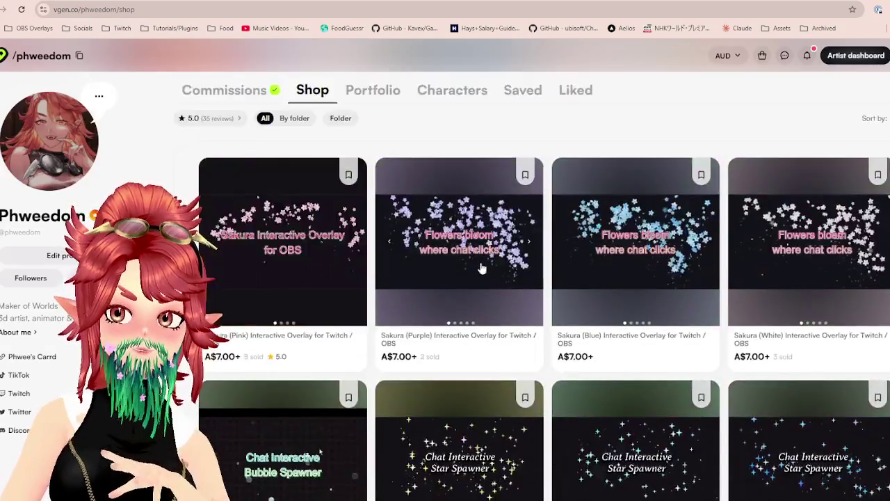
scroll(480, 264, up, 2)
scroll(480, 264, down, 2)
scroll(619, 268, down, 1)
scroll(618, 267, down, 1)
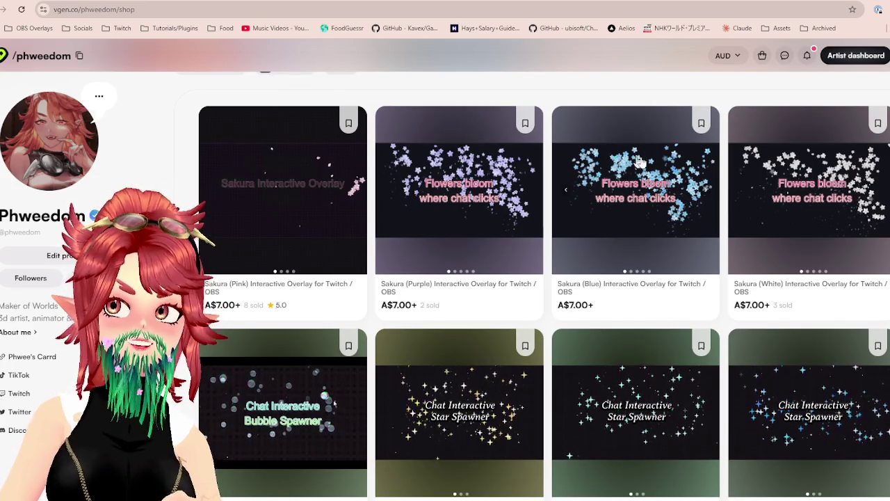
scroll(615, 181, down, 3)
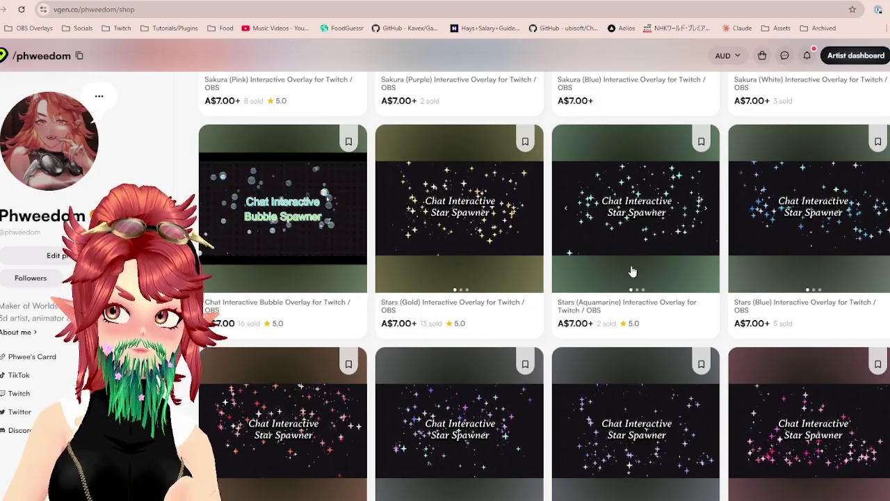
scroll(619, 236, down, 3)
scroll(591, 251, down, 3)
scroll(578, 265, down, 3)
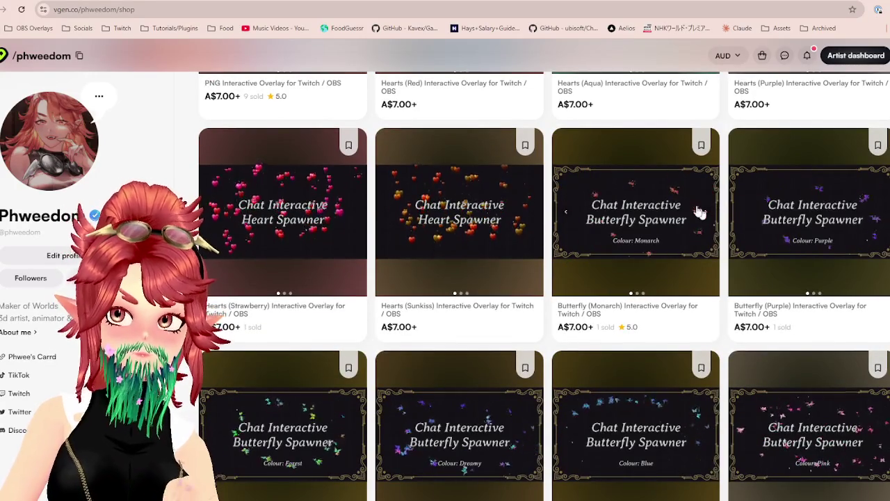
scroll(626, 216, down, 5)
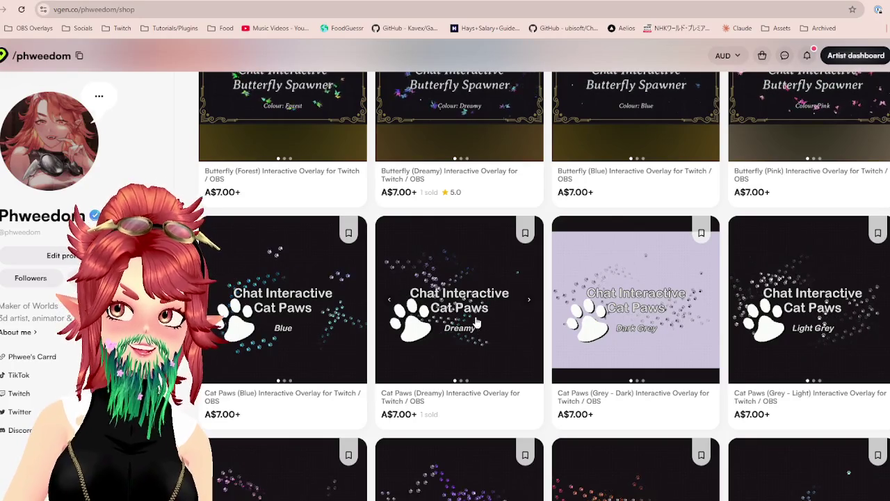
scroll(423, 258, down, 2)
scroll(525, 296, down, 4)
scroll(518, 264, down, 4)
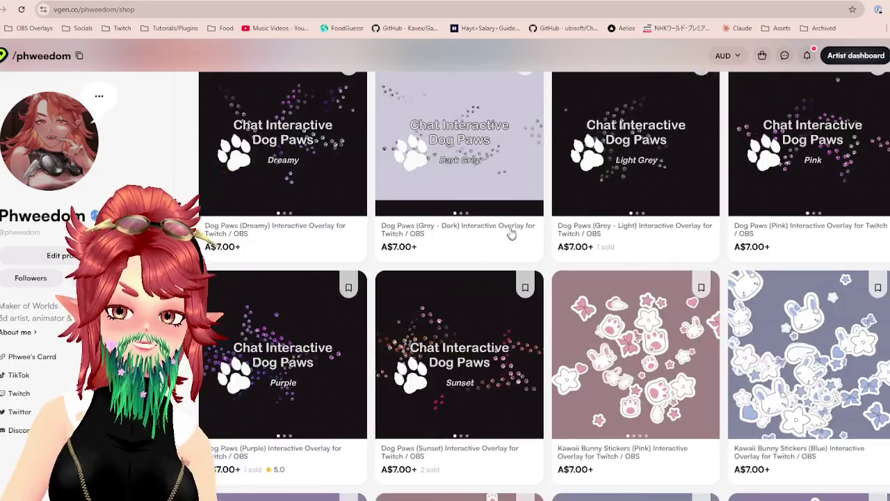
scroll(490, 222, down, 2)
scroll(485, 205, down, 2)
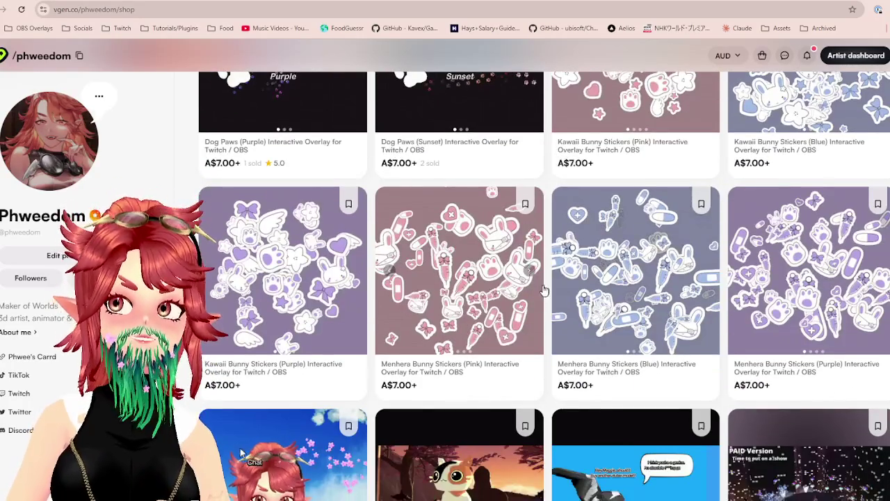
scroll(536, 226, up, 1)
scroll(539, 229, up, 2)
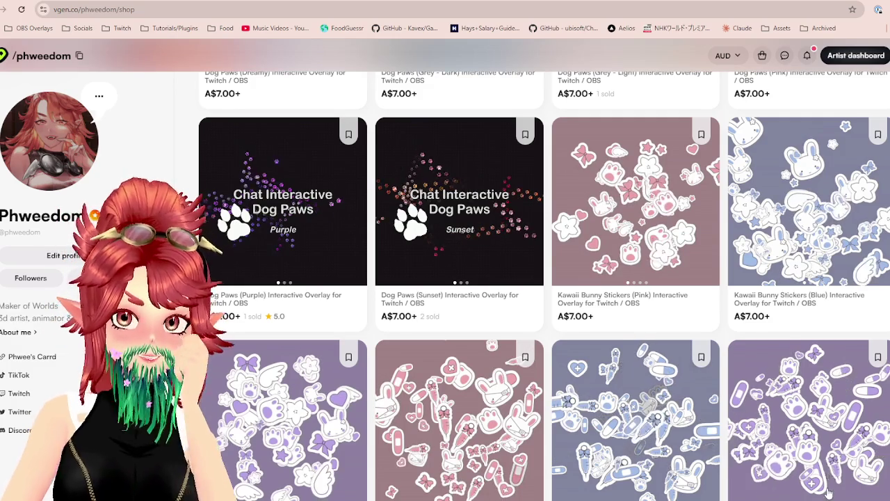
Step: Scroll the VGen shop page briefly, then return to the PowerPoint slide
scroll(647, 403, down, 2)
scroll(597, 320, up, 3)
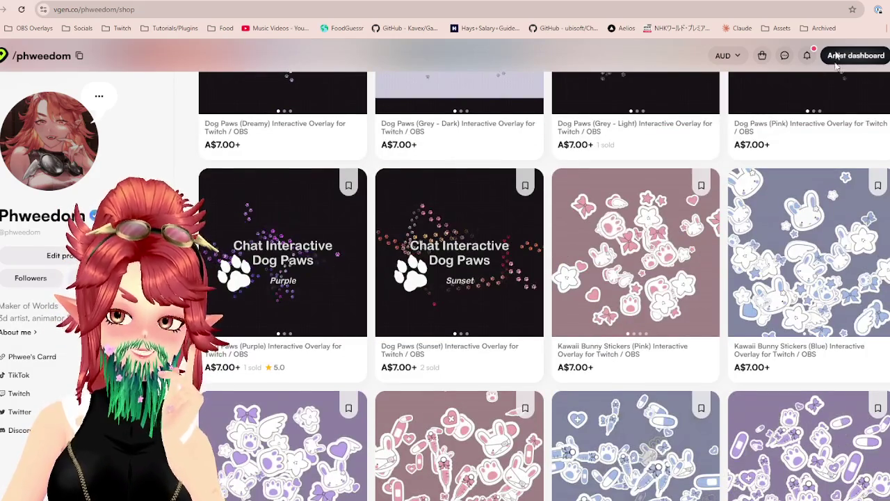
key(alt+Tab)
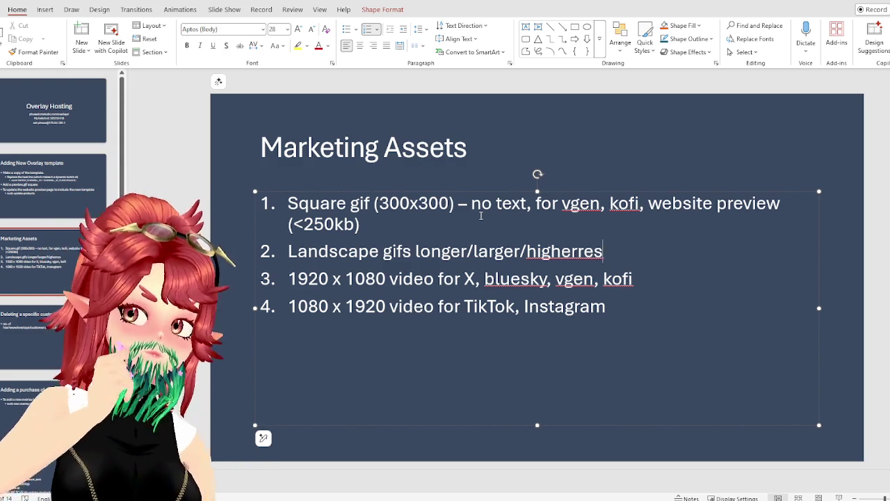
Step: Select and deselect the first bullet's text, leaving it unchanged, then return to Filmora
mouse_move(288, 203)
mouse_down()
mouse_move(472, 217)
mouse_move(475, 205)
mouse_up()
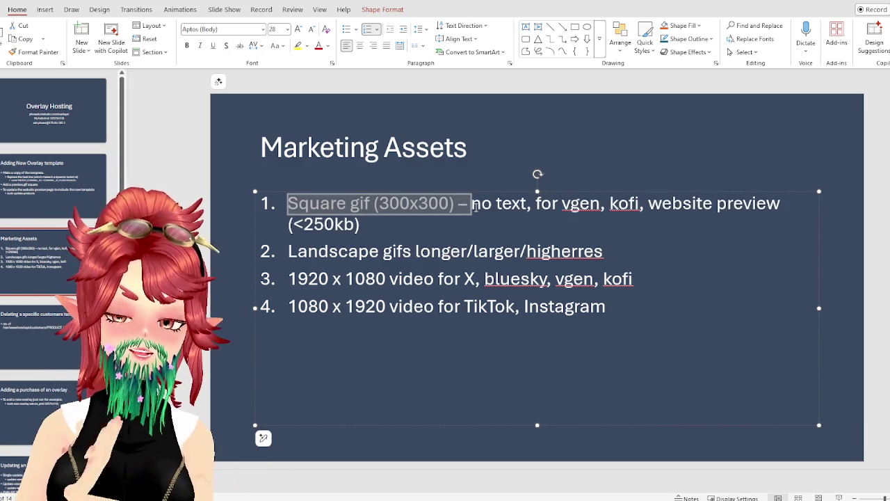
click(396, 228)
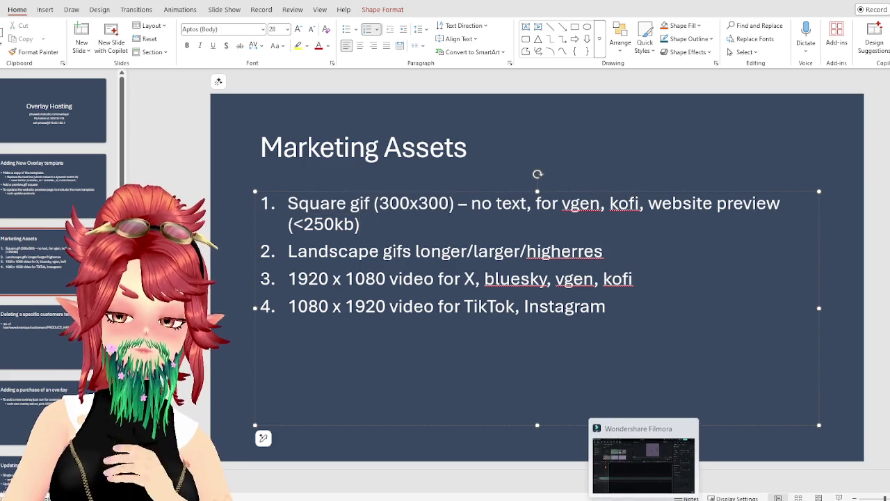
click(607, 468)
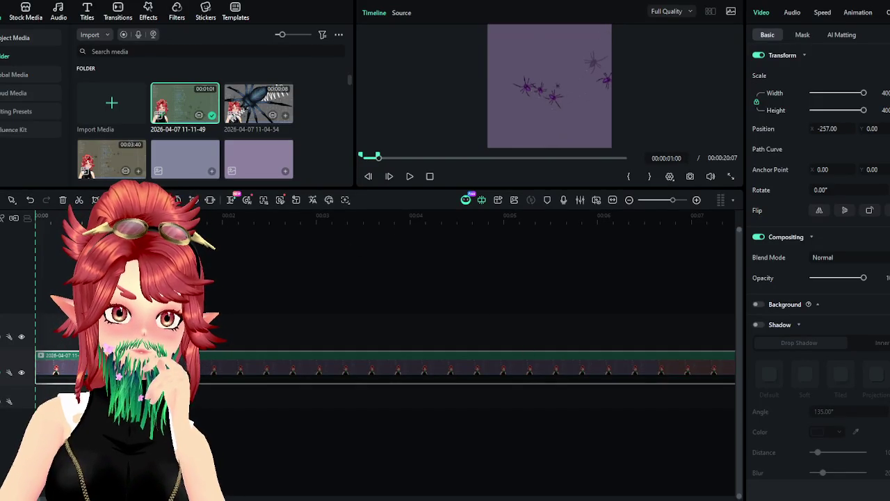
Step: Glance at the HOSTED spider overlays folder, then return to the Filmora editor
key(alt+Tab)
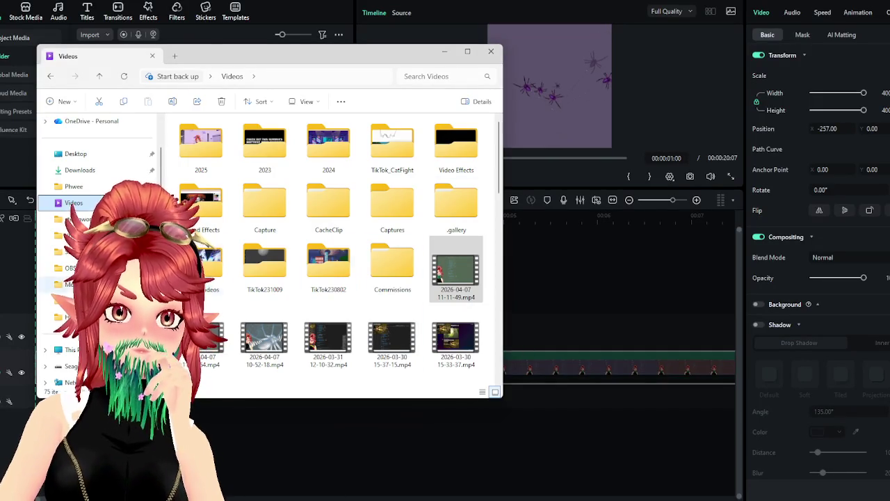
click(69, 316)
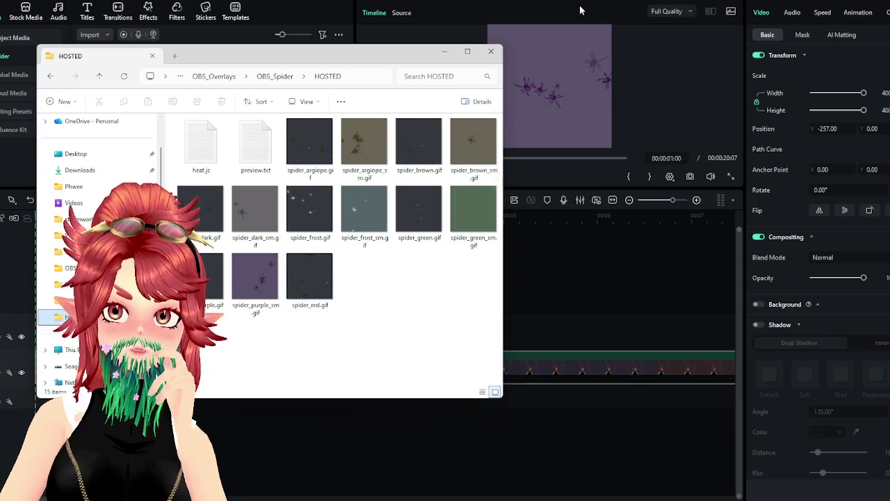
key(alt+Tab)
click(410, 338)
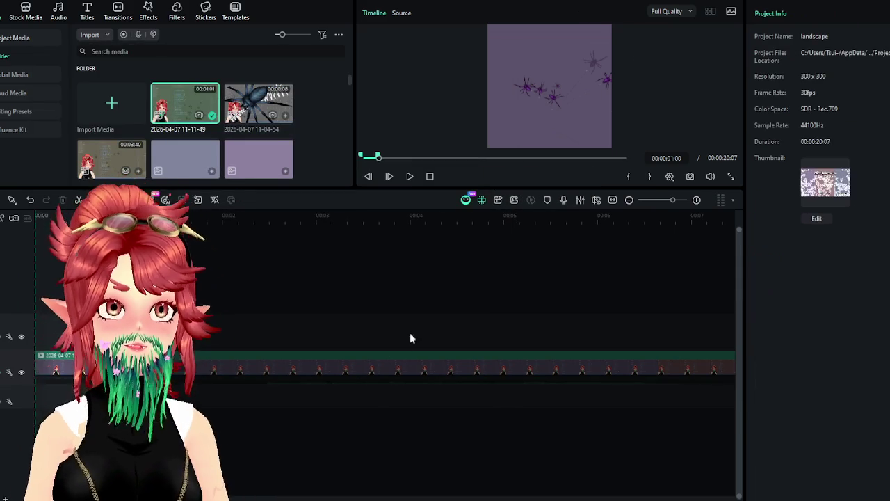
Step: Trim the clip to start at 00:00:13:04 and move it to the timeline start
scroll(173, 388, down, 3)
drag(41, 368, 258, 369)
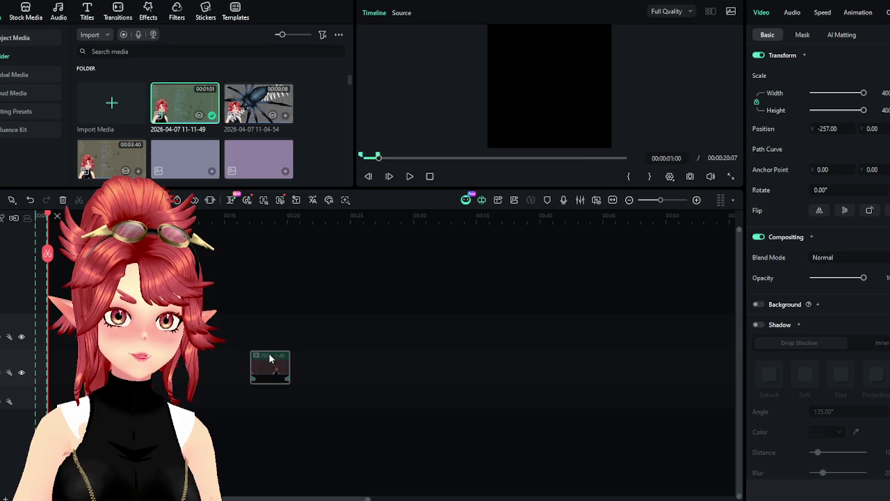
drag(274, 369, 56, 368)
scroll(275, 228, up, 2)
scroll(275, 227, up, 3)
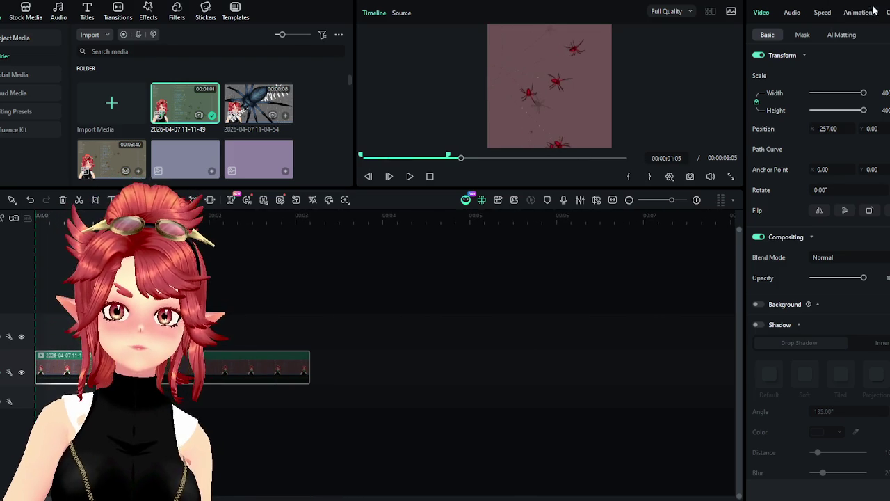
Step: Export the one-second red spider range as spider_red_sm.gif at 300x300 into HOSTED
click(679, 178)
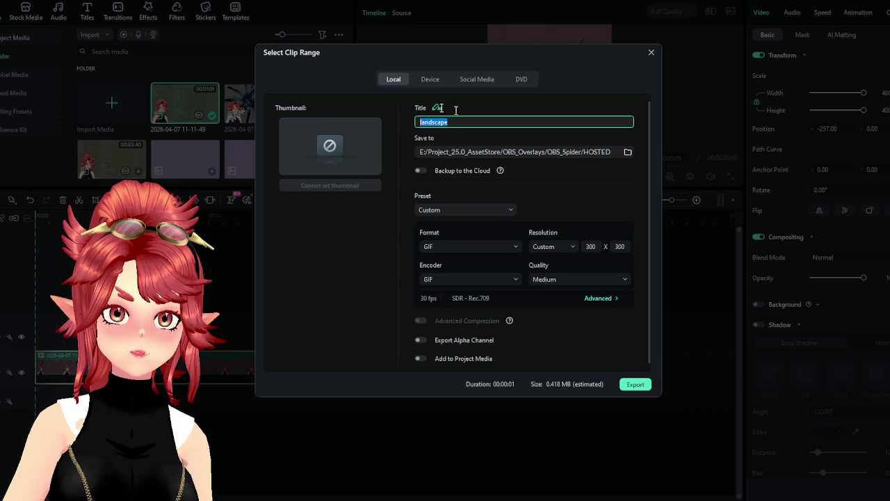
text(spider_red_sm)
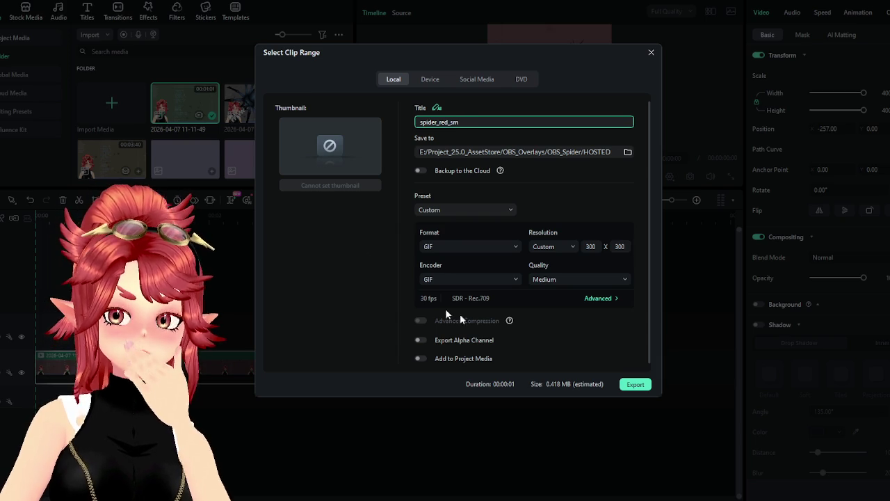
click(635, 385)
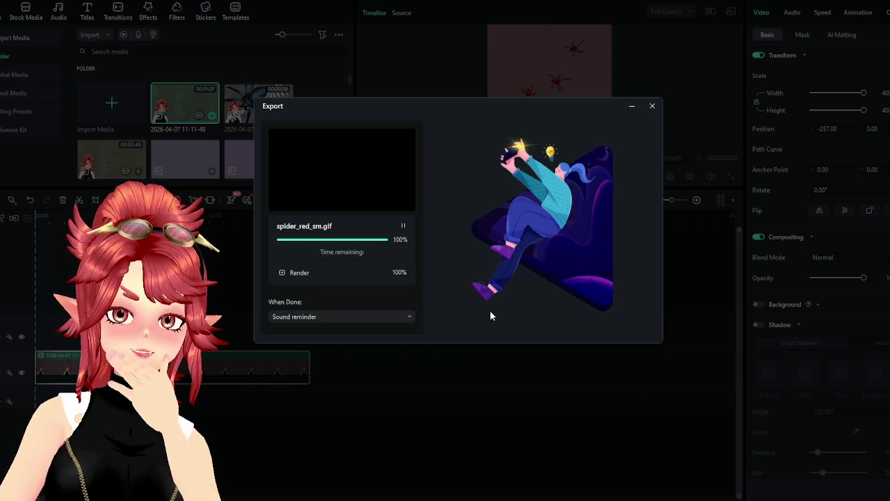
click(654, 107)
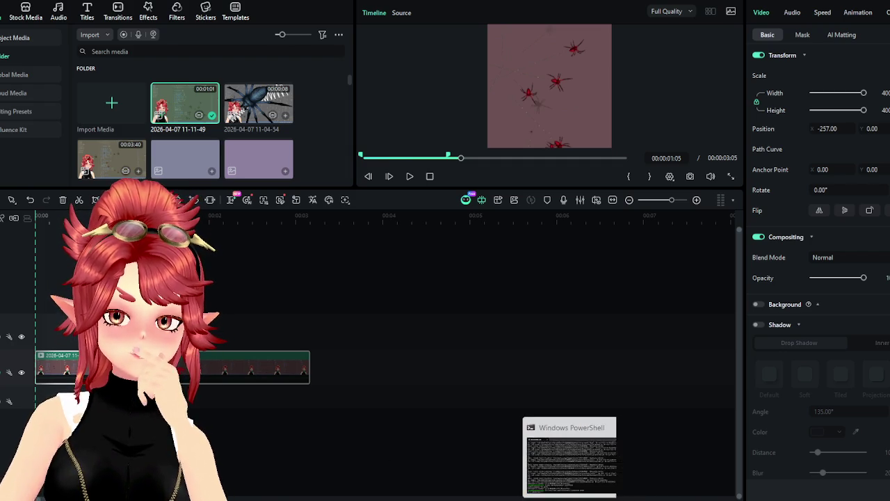
Step: Delete the old preview.gif from the server's spider_dark folder
click(606, 457)
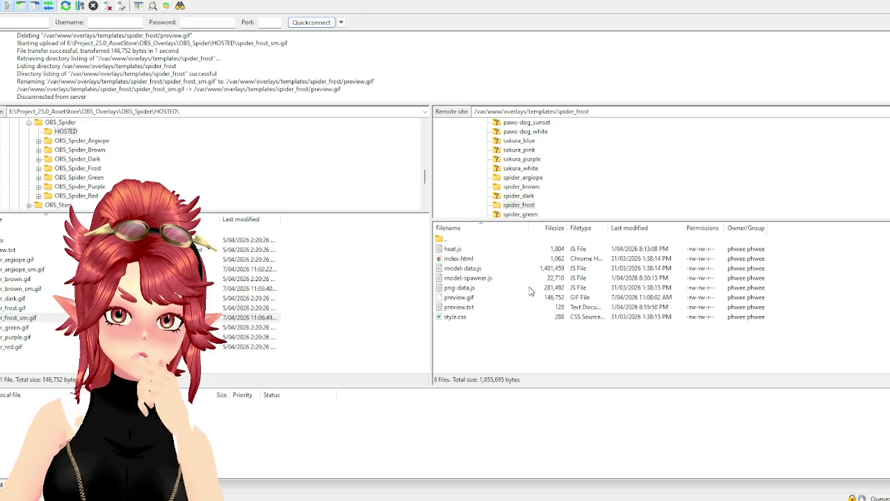
scroll(530, 175, down, 1)
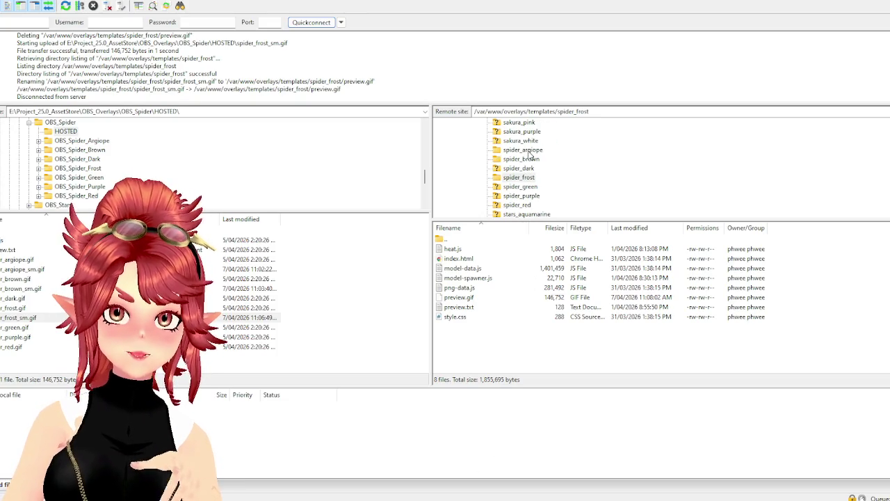
click(529, 168)
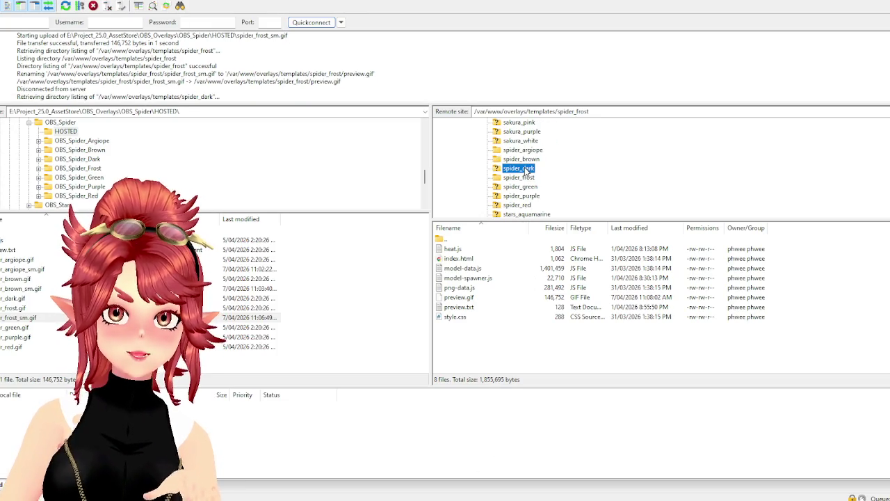
click(464, 299)
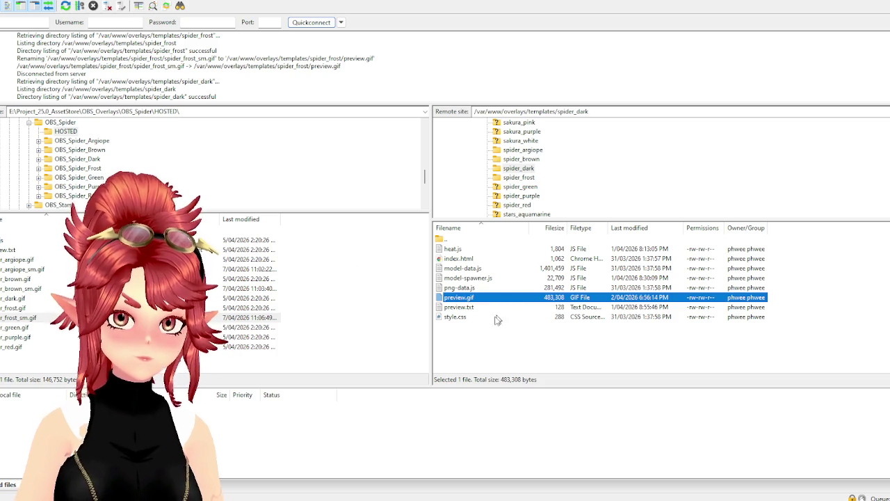
click(63, 131)
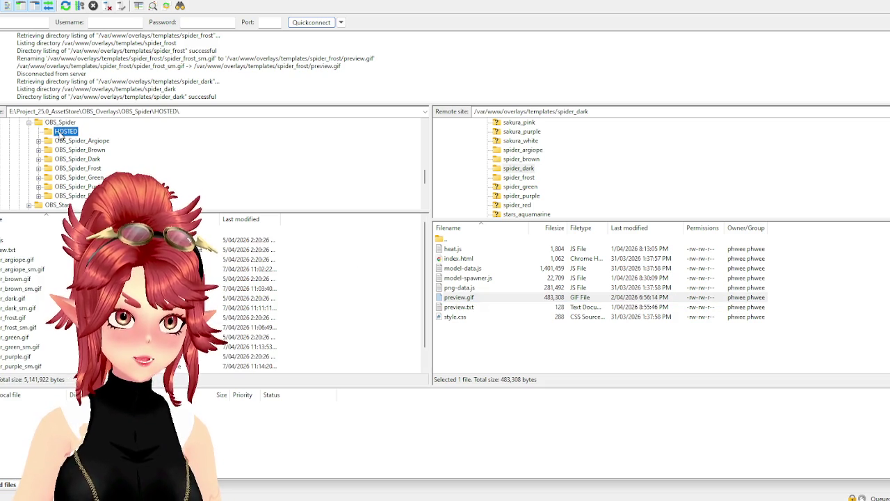
click(464, 299)
key(Delete)
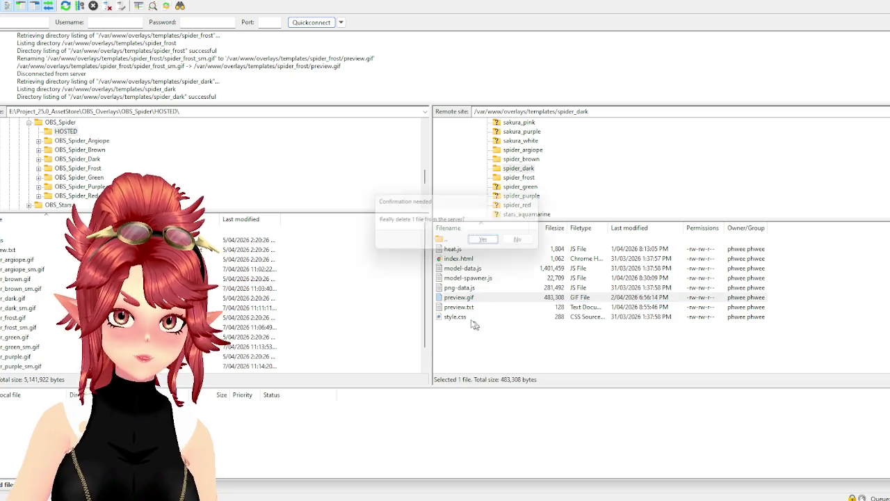
click(487, 241)
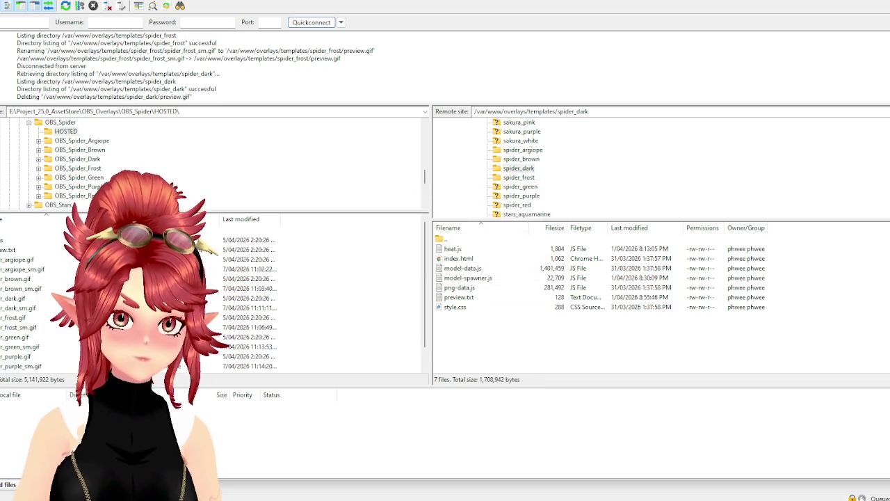
Step: Upload spider_dark_sm.gif into spider_dark and rename it preview.gif
click(14, 308)
drag(336, 339, 457, 348)
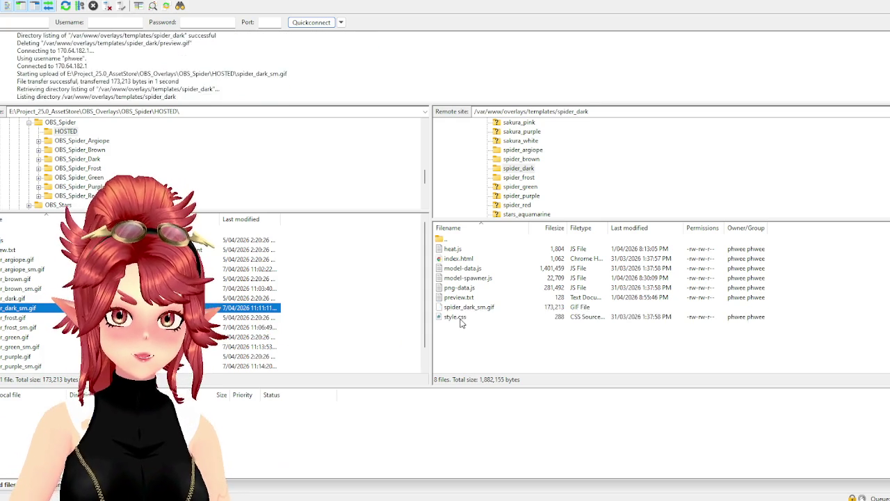
click(466, 308)
key(F2)
text(preview)
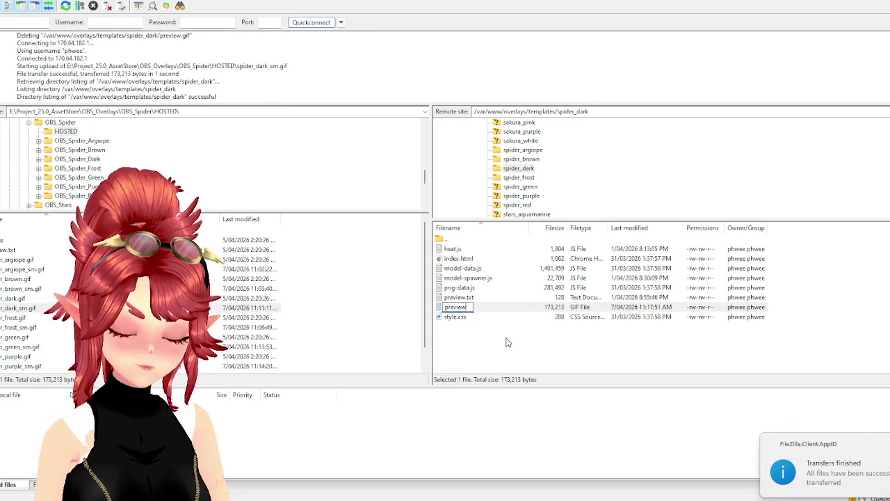
text(.gif)
key(Return)
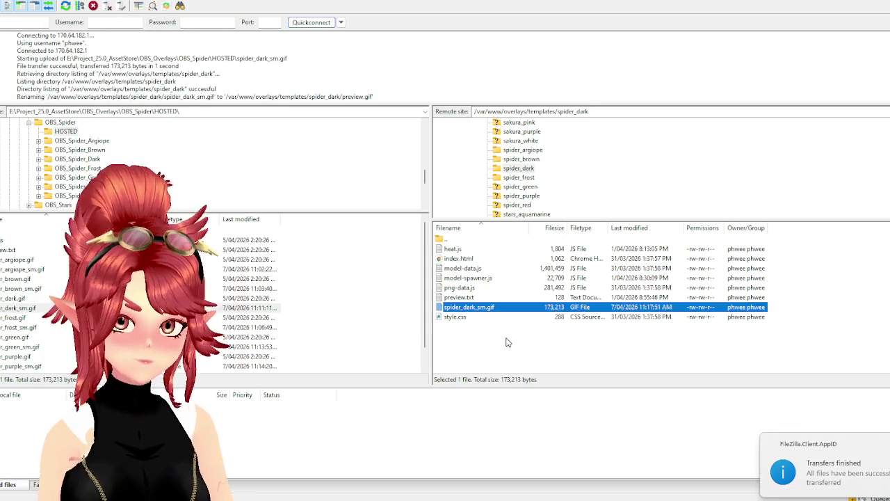
Step: Replace spider_green's preview.gif with spider_green_sm.gif renamed to preview.gif
click(536, 187)
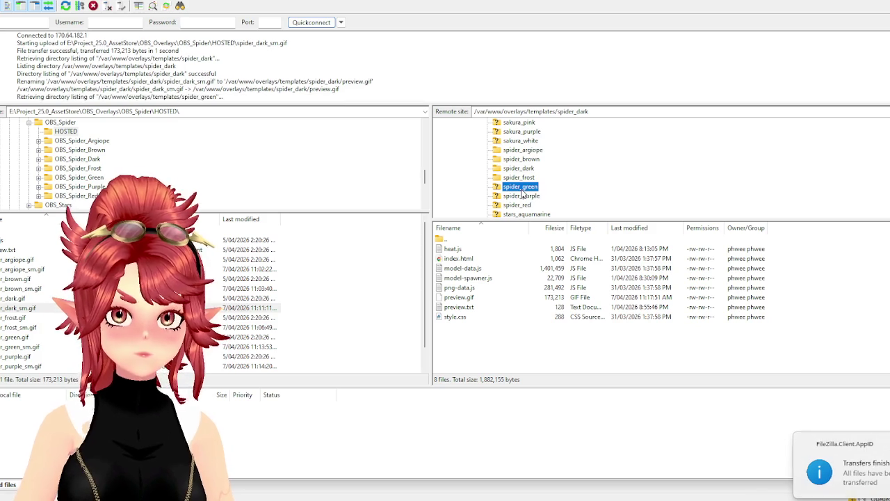
click(459, 298)
key(Delete)
click(486, 242)
click(21, 346)
drag(494, 339, 492, 335)
click(475, 309)
text(preview.gif)
key(Return)
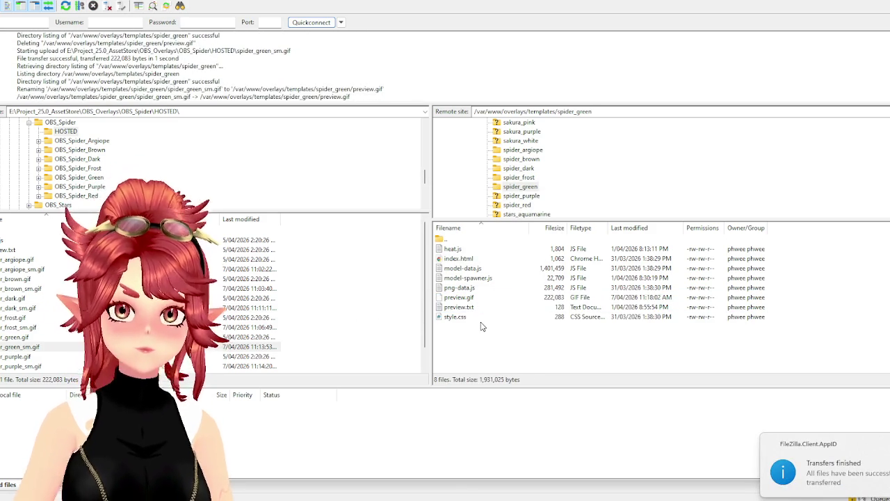
Step: Replace spider_purple's preview.gif with spider_purple_sm.gif renamed to preview
click(518, 195)
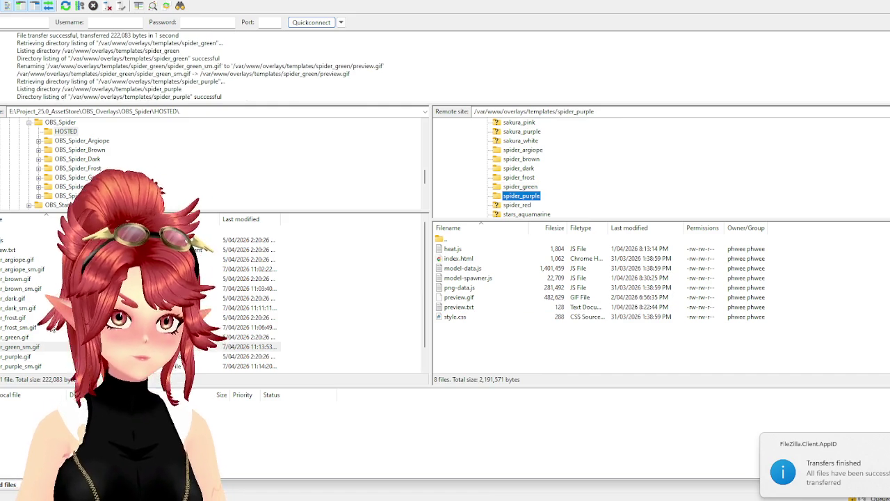
scroll(35, 346, down, 1)
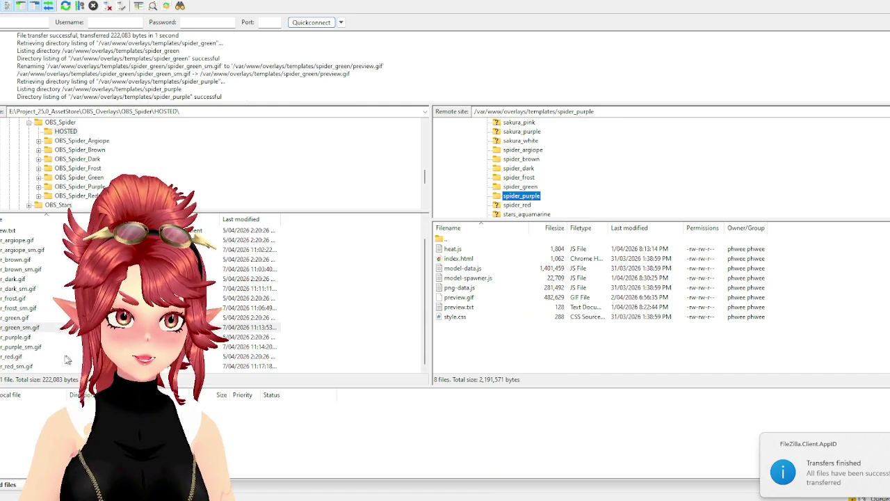
drag(24, 346, 461, 348)
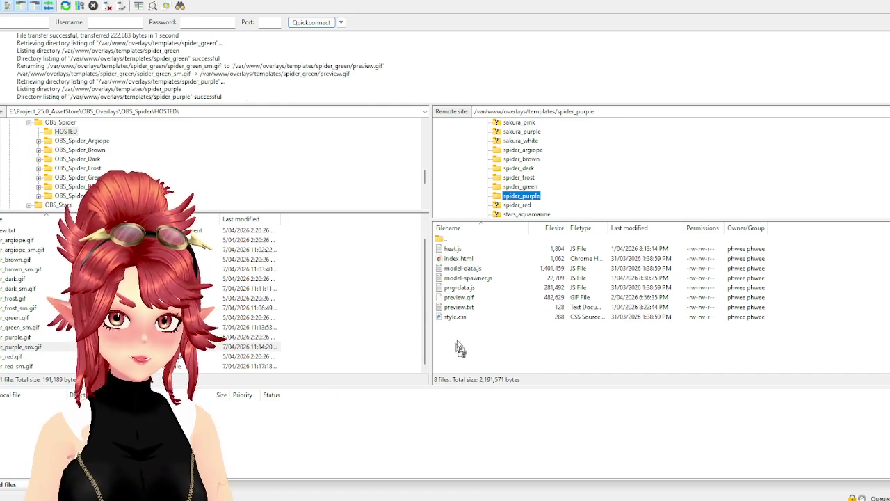
click(463, 300)
key(Delete)
click(488, 243)
click(477, 307)
key(F2)
text(preview)
key(Return)
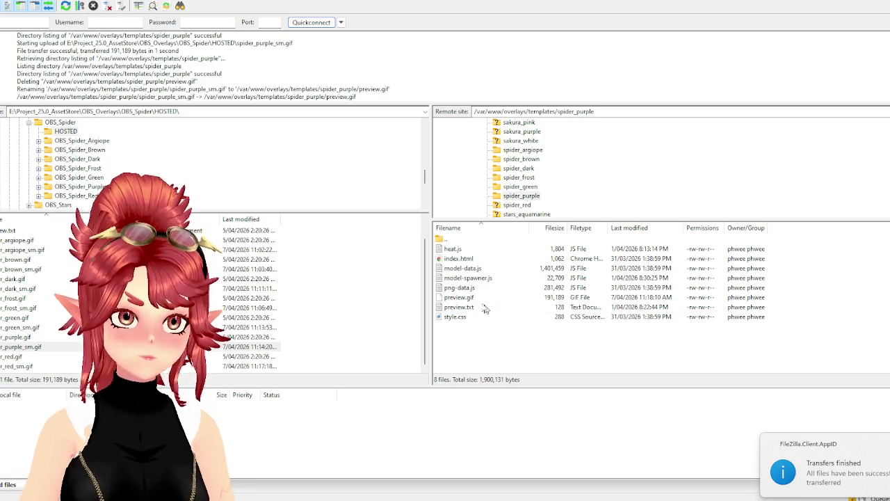
Step: Replace spider_red's preview.gif with spider_red_sm.gif renamed to preview.gif
click(517, 205)
click(459, 297)
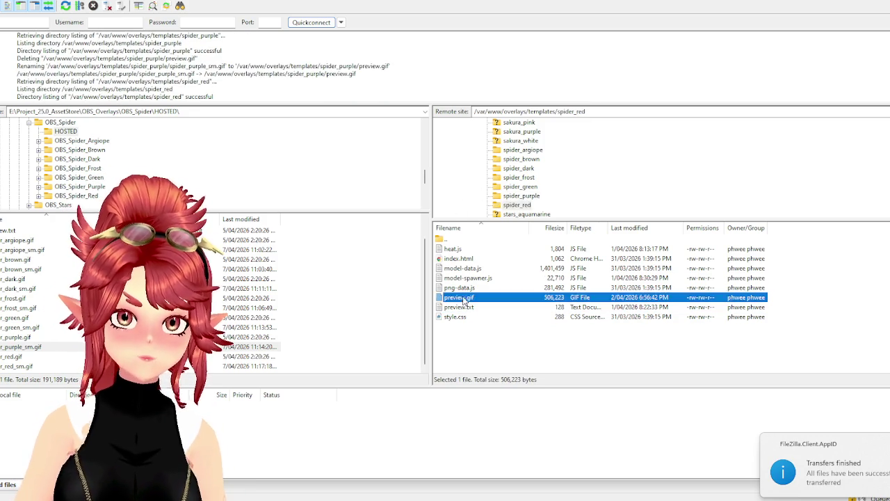
key(Delete)
click(489, 242)
drag(251, 366, 480, 339)
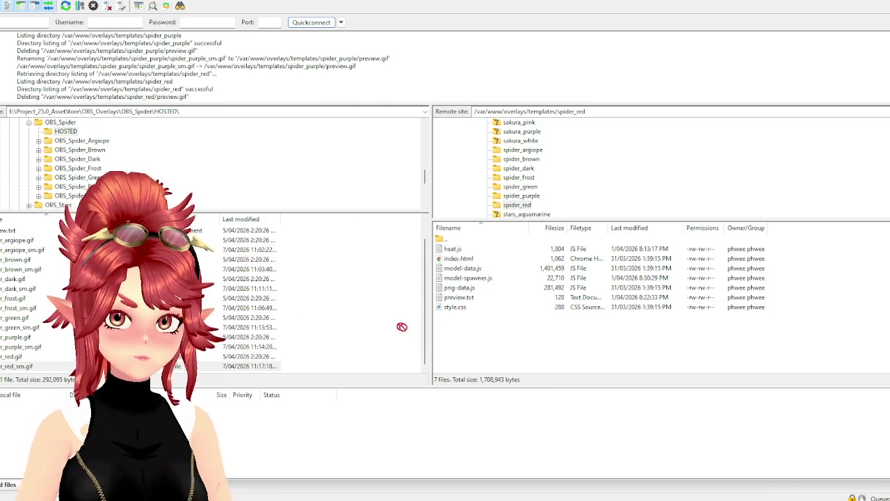
click(459, 307)
key(F2)
text(preview.gif)
key(Return)
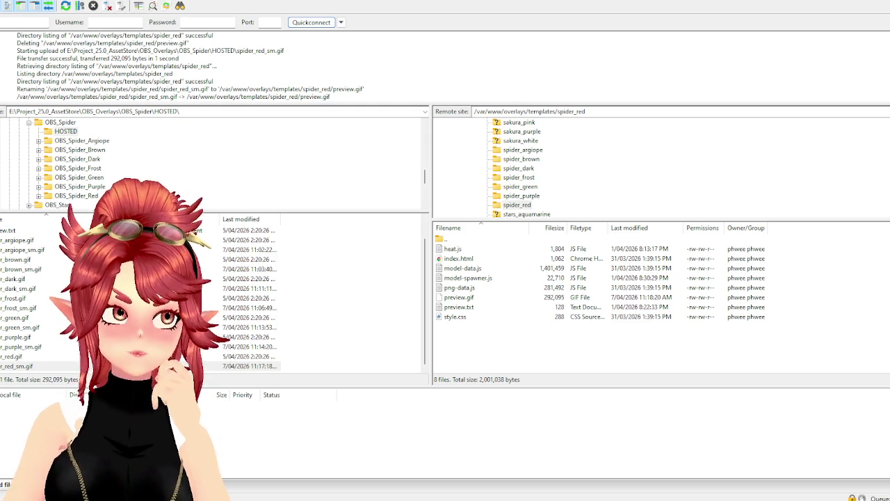
Step: Scrub the early frames of the red spider clip, then bring up the Phweedom Studio overlays page
key(alt+Tab)
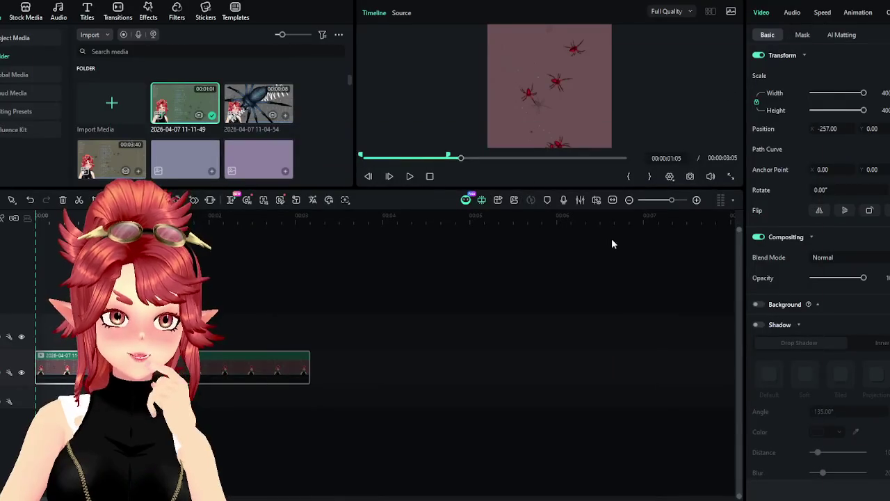
click(41, 216)
click(95, 217)
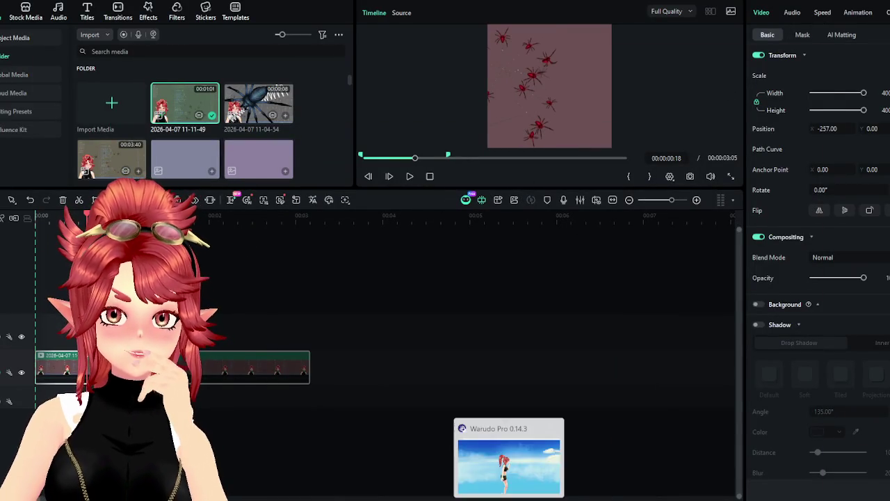
key(alt+Tab)
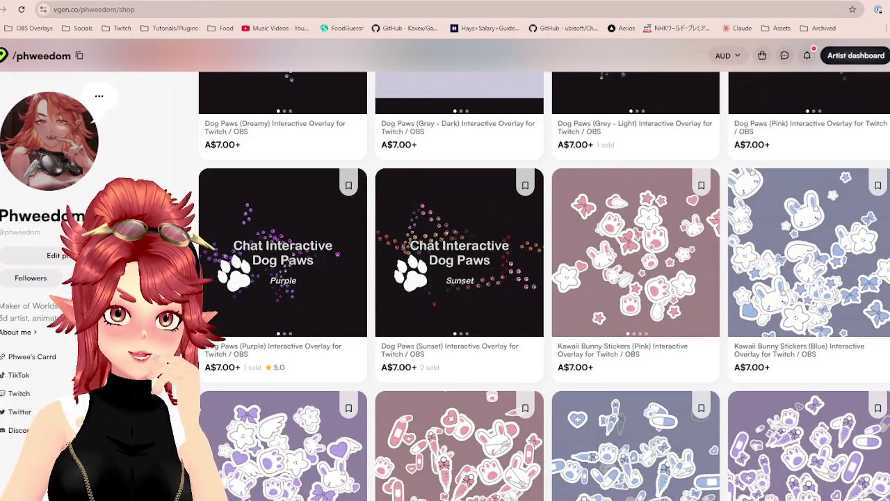
key(ctrl+Tab)
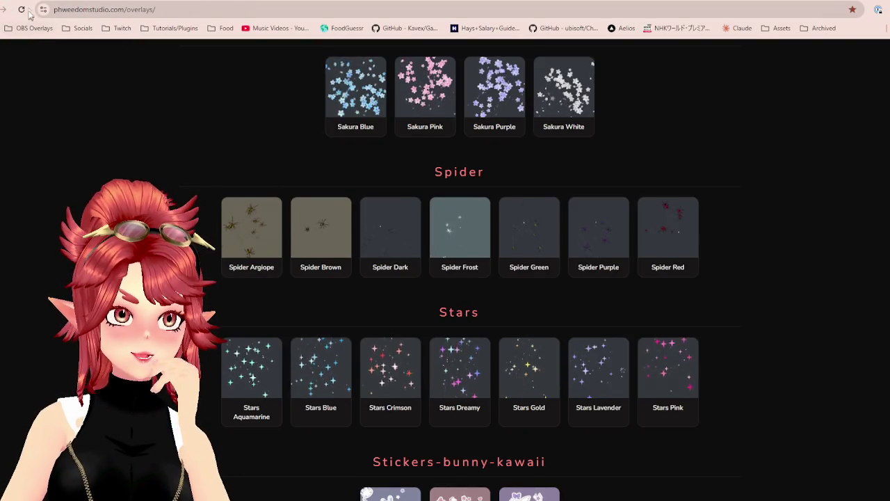
Step: Reload the overlays gallery to show the new Spider previews, then switch to the Ko-fi tab
key(F5)
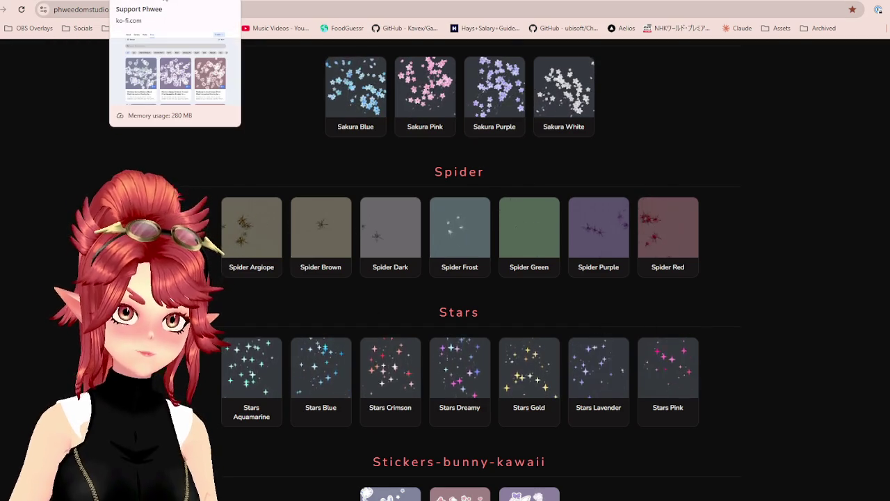
click(140, 1)
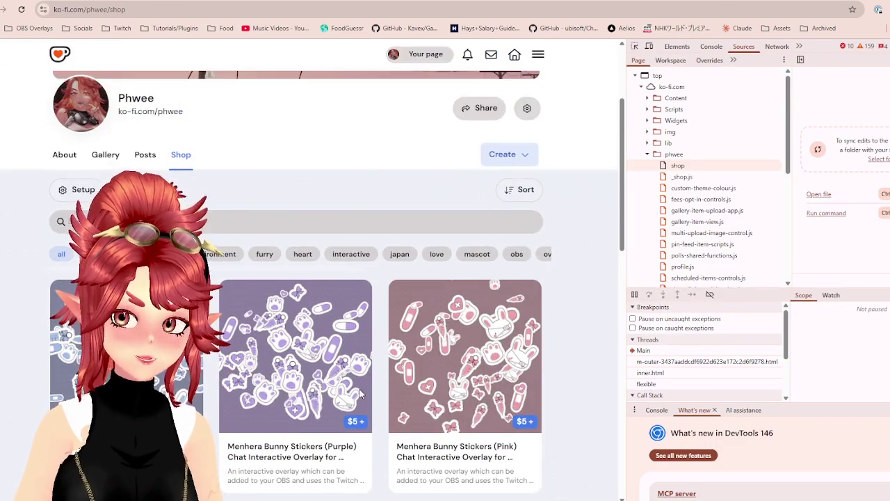
Step: Close DevTools on the Ko-fi shop, scroll its grid, and compare with the overlays gallery
scroll(360, 394, down, 2)
key(F12)
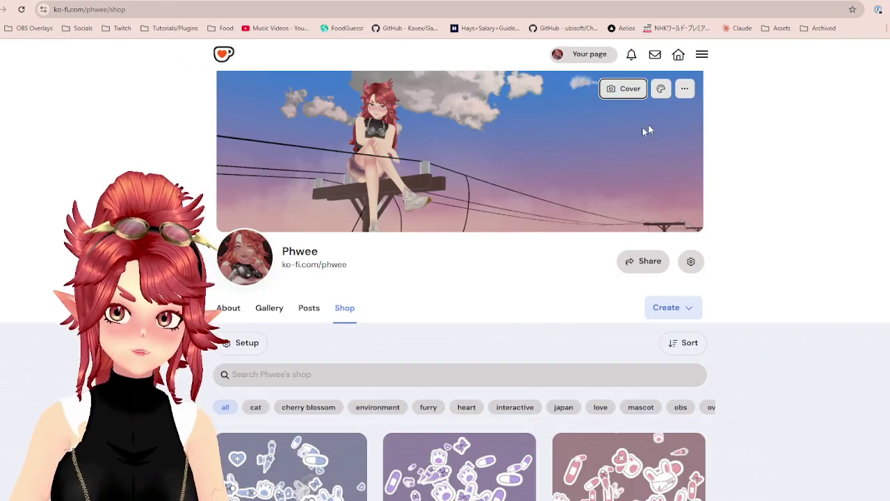
scroll(360, 318, down, 7)
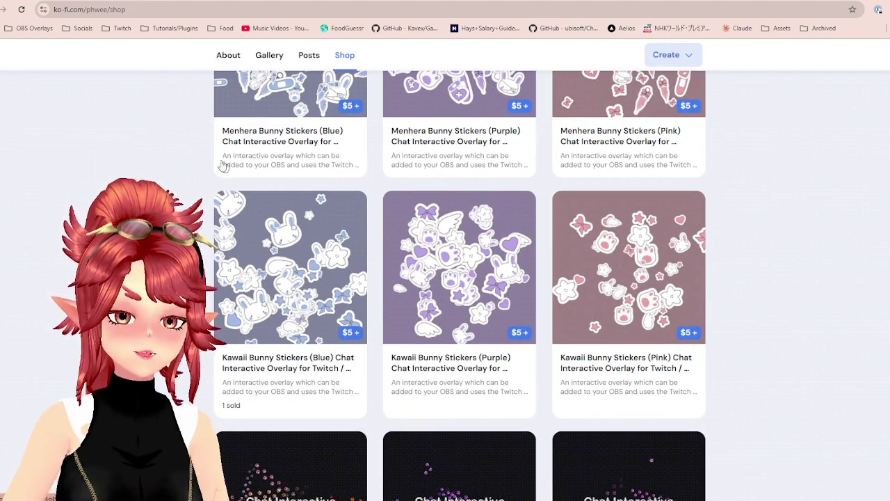
click(53, 2)
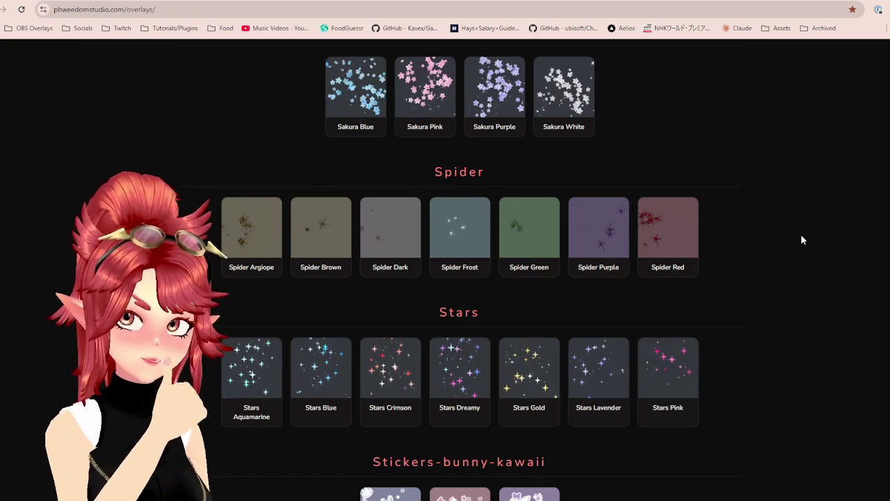
Step: Return to the Ko-fi shop and load the VGen profile from the Socials bookmarks folder
key(alt+Left)
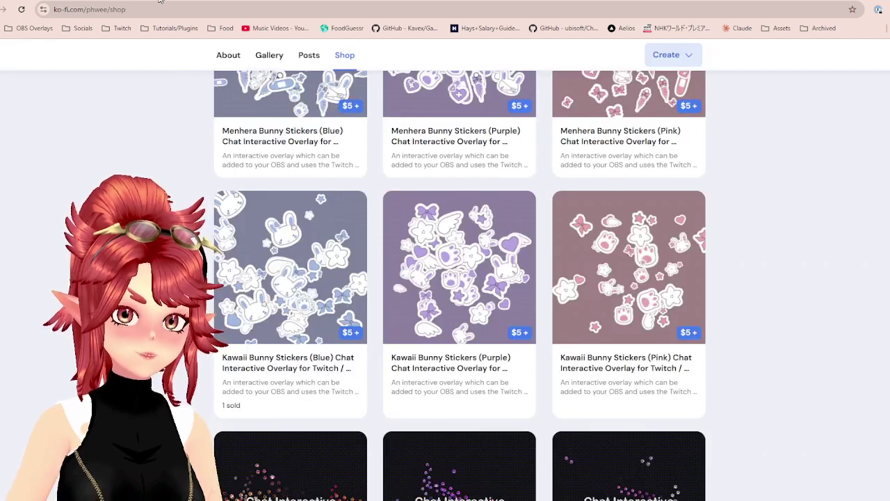
scroll(459, 278, up, 10)
click(83, 28)
click(90, 117)
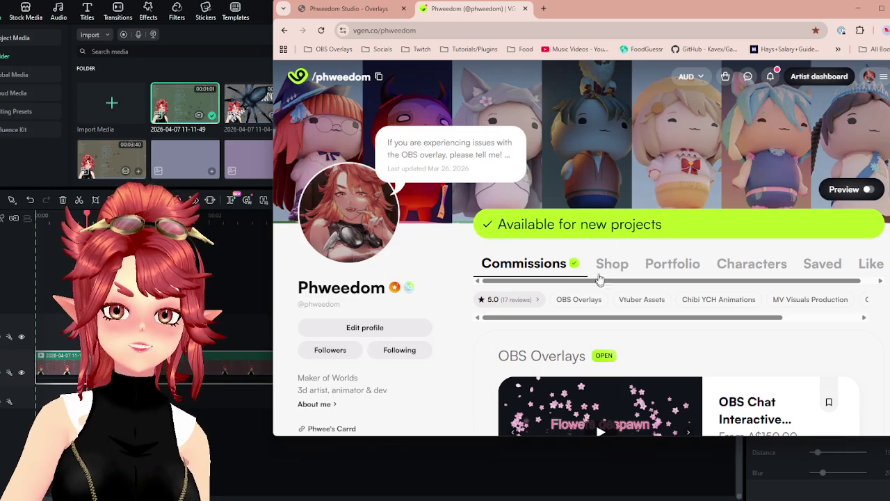
Step: Show the VGen Shop overlay listings, glancing at Commissions before returning to Shop
click(606, 270)
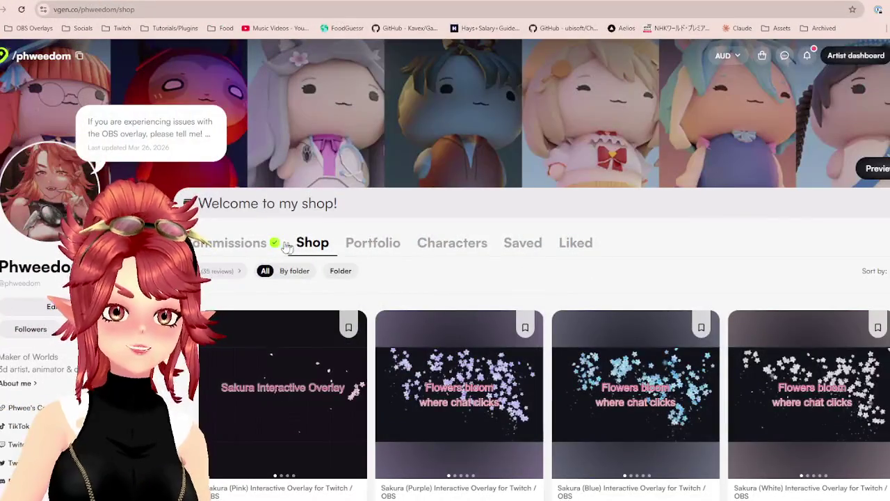
click(237, 242)
click(311, 245)
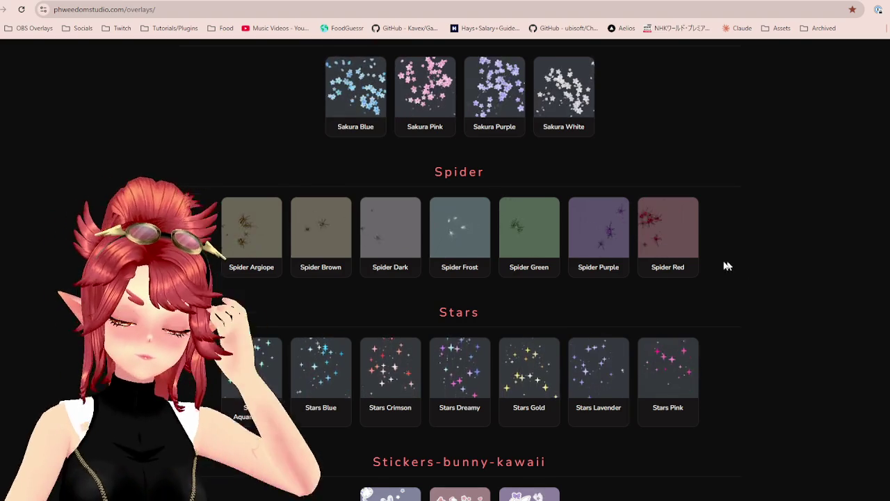
scroll(768, 311, up, 1)
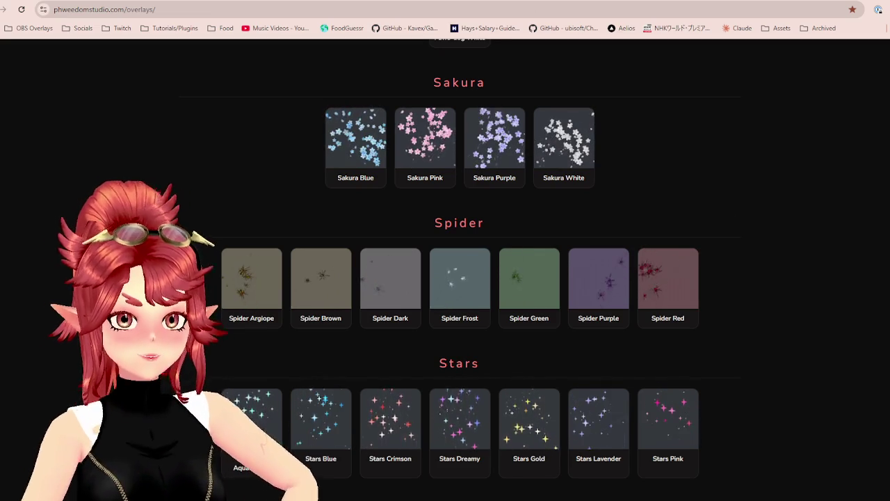
key(ctrl+t)
Step: Search for 'does itch.io have webhook' in the new tab
text(does )
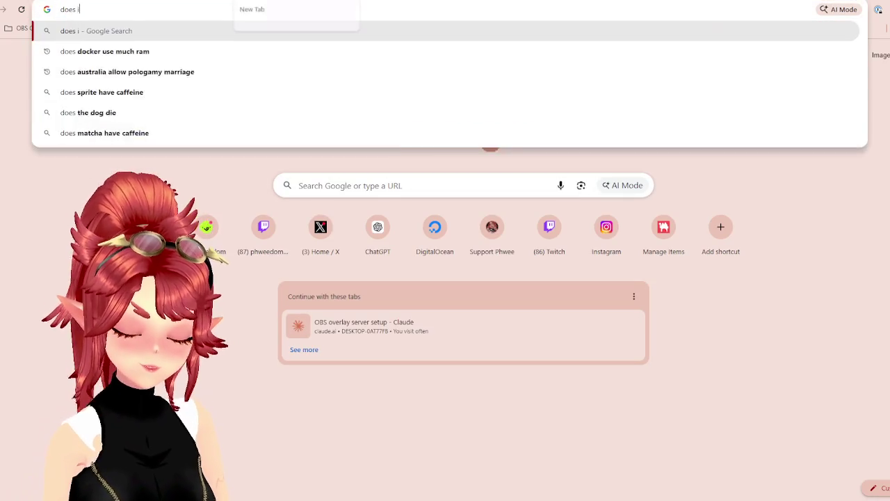
text(itch.io have webhook)
key(Return)
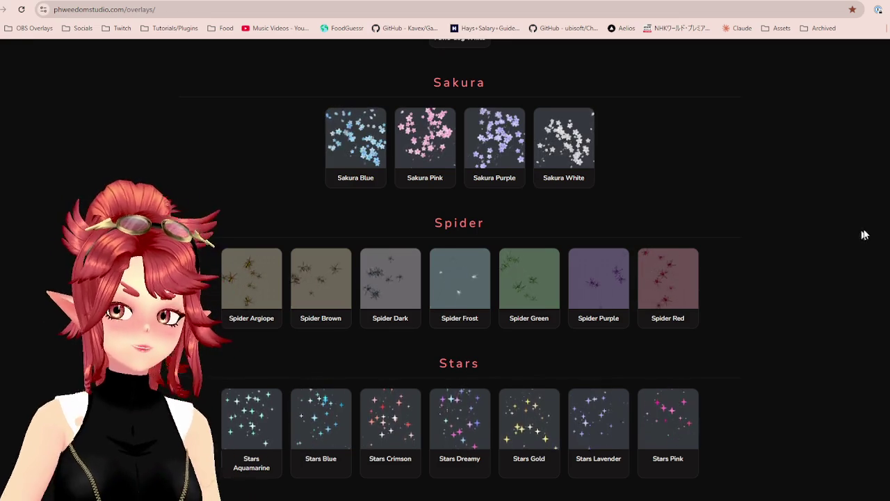
Step: Visit the Phweedom Studio home page, reopen Interactive Overlays from it, then switch to the VGen tab
scroll(750, 274, up, 2)
scroll(749, 273, up, 4)
scroll(750, 273, up, 3)
scroll(750, 273, up, 1)
scroll(334, 119, up, 3)
click(431, 75)
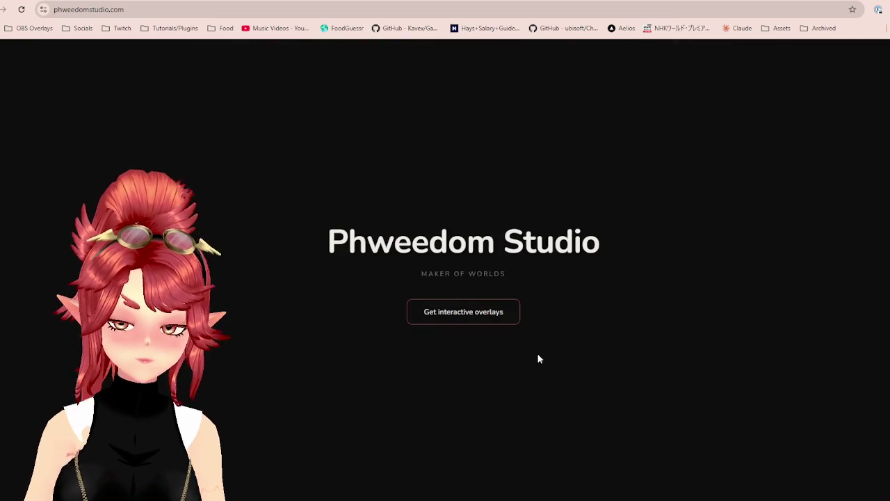
click(450, 312)
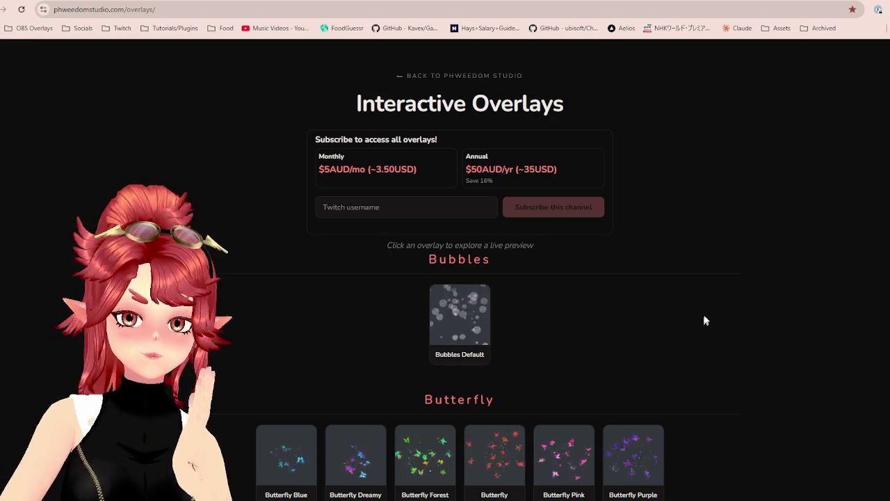
click(195, 1)
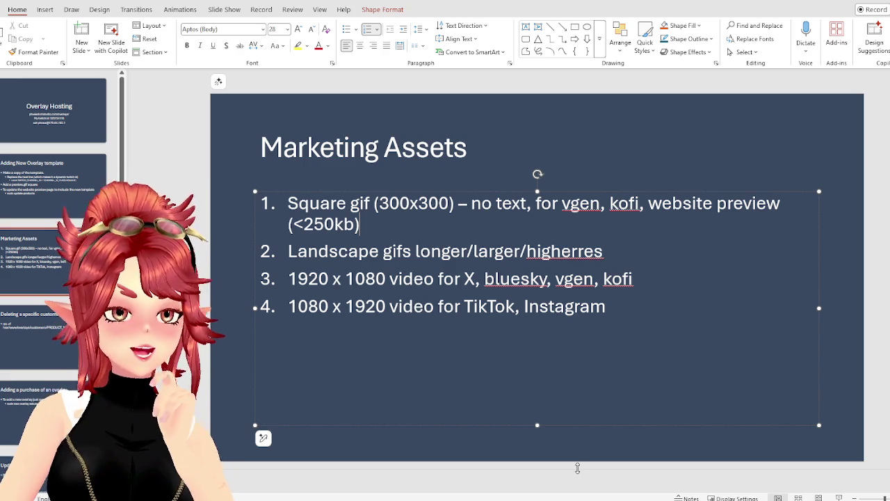
mouse_move(553, 495)
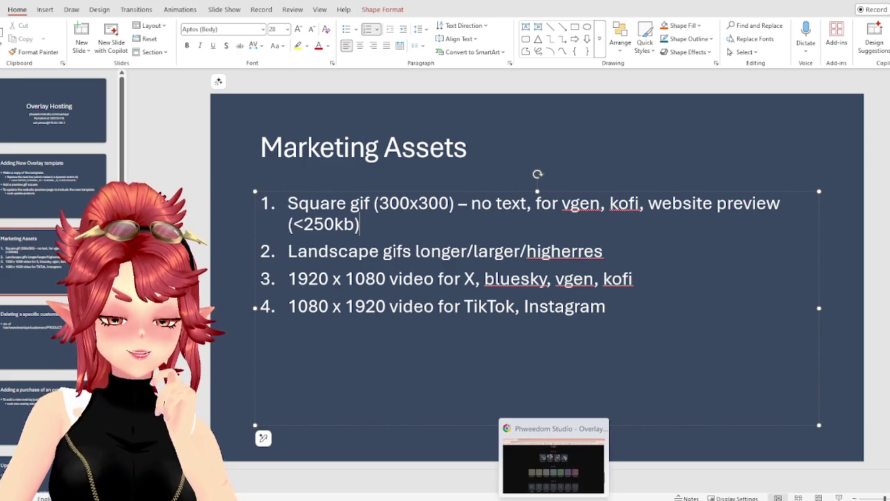
click(553, 462)
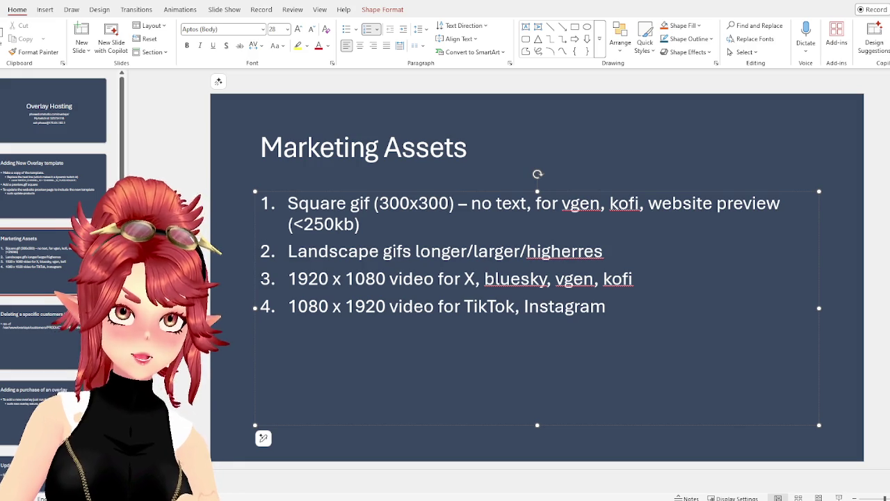
key(alt+Tab)
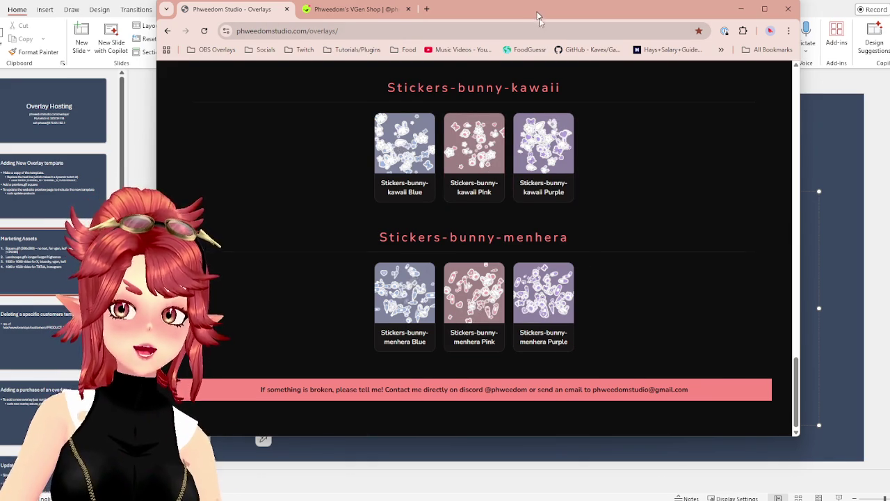
Step: Scroll to the Spider section to confirm the seven previews, repositioning the Chrome window
drag(538, 16, 546, 33)
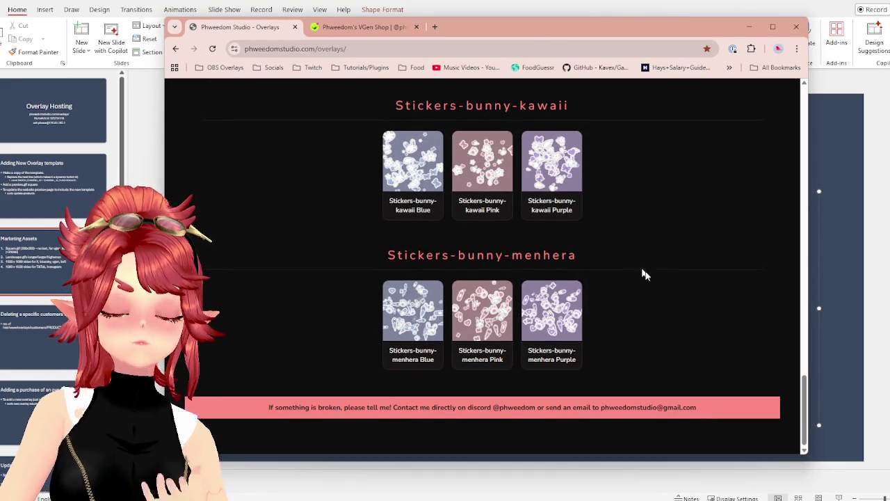
scroll(357, 154, up, 5)
scroll(358, 156, up, 2)
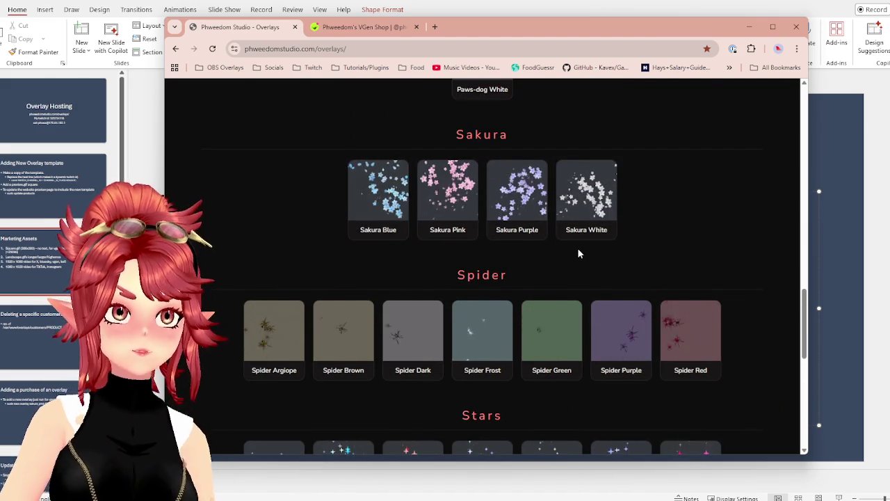
drag(612, 28, 605, 17)
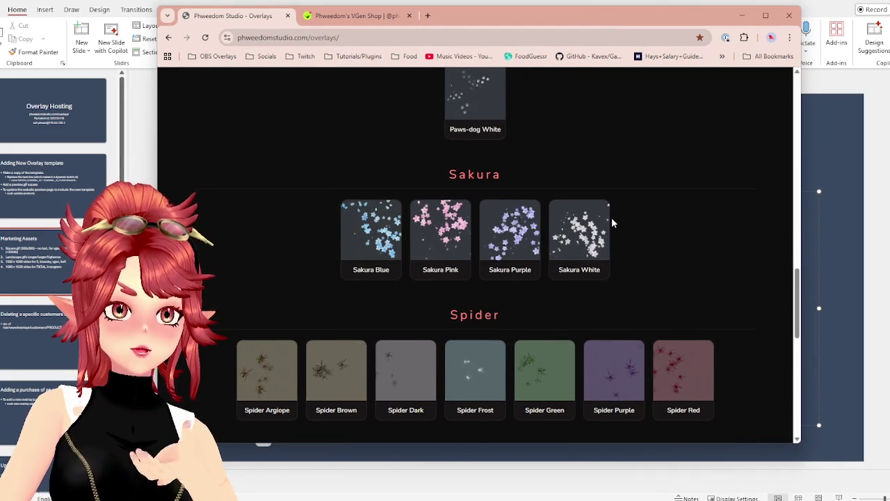
scroll(612, 223, down, 1)
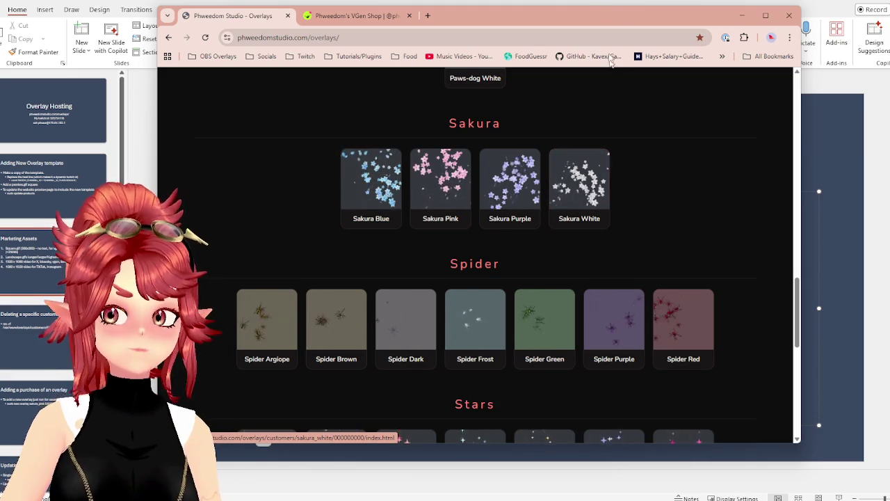
mouse_move(609, 23)
mouse_down()
mouse_move(600, 29)
mouse_move(595, 21)
mouse_up()
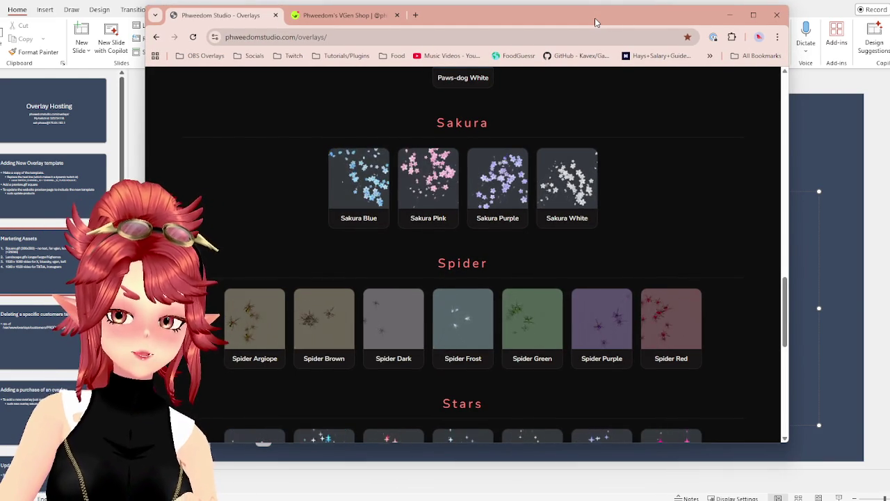
drag(595, 22, 603, 22)
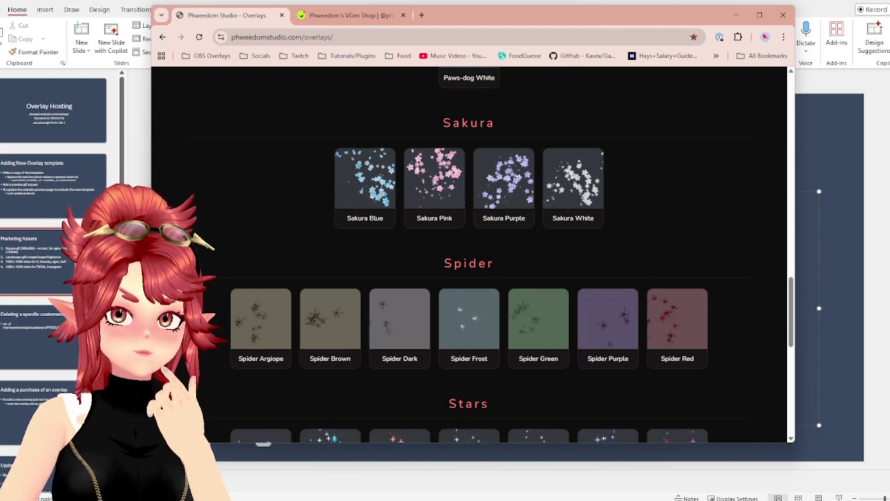
Step: Search Google for 'townsville' in a new tab
click(423, 15)
text(townsvill)
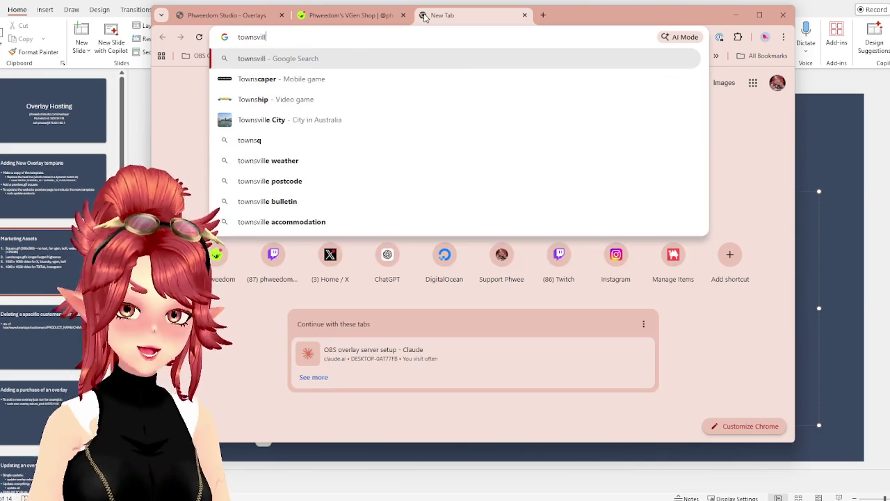
text(e)
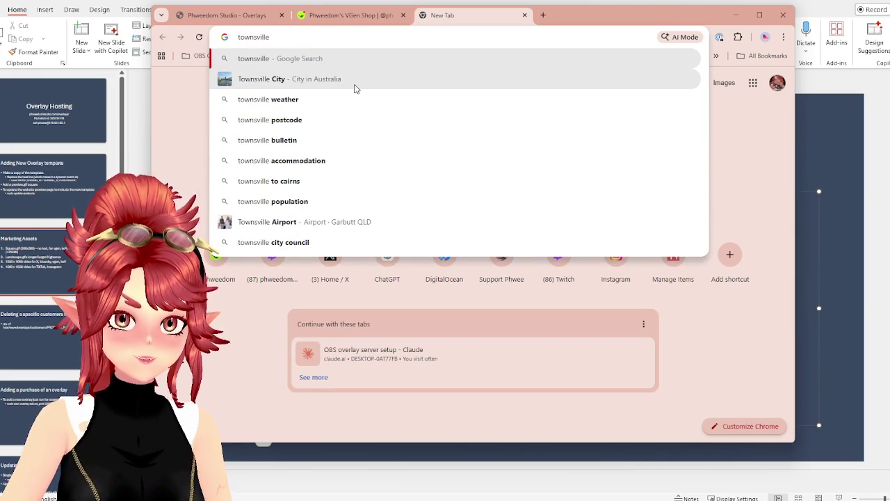
key(Return)
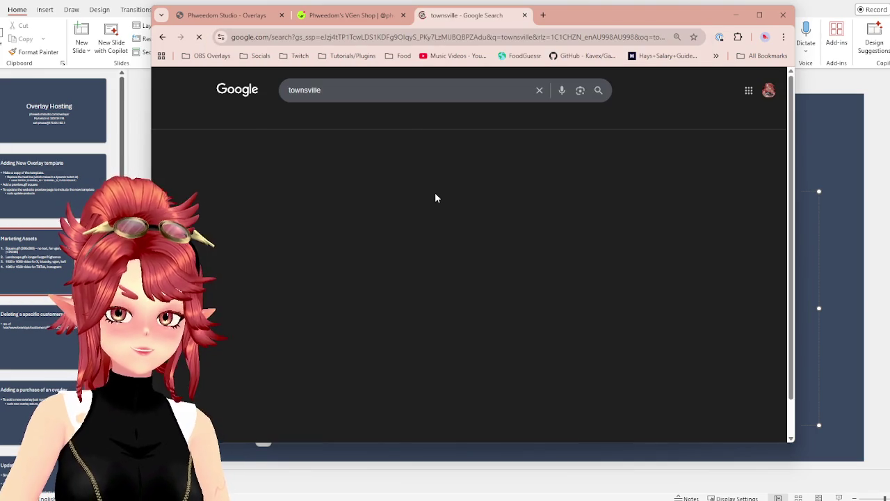
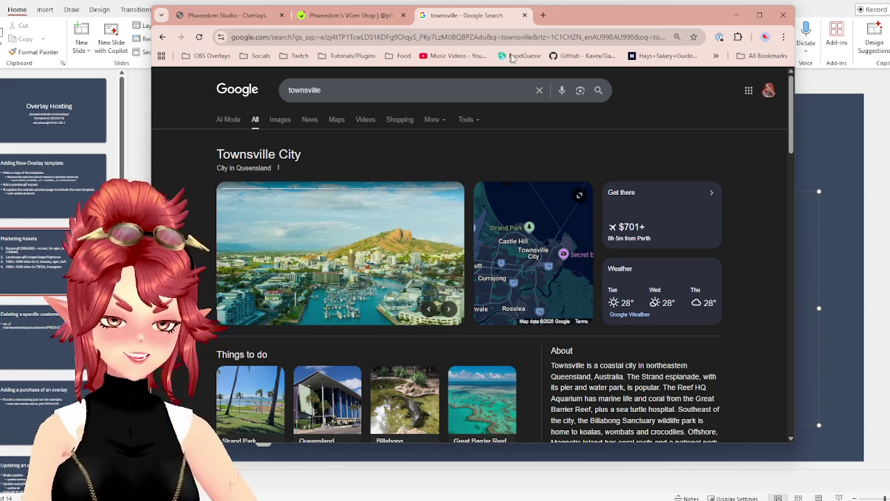
Step: Close the Townsville search tab and return to the Marketing Assets slide
key(ctrl+w)
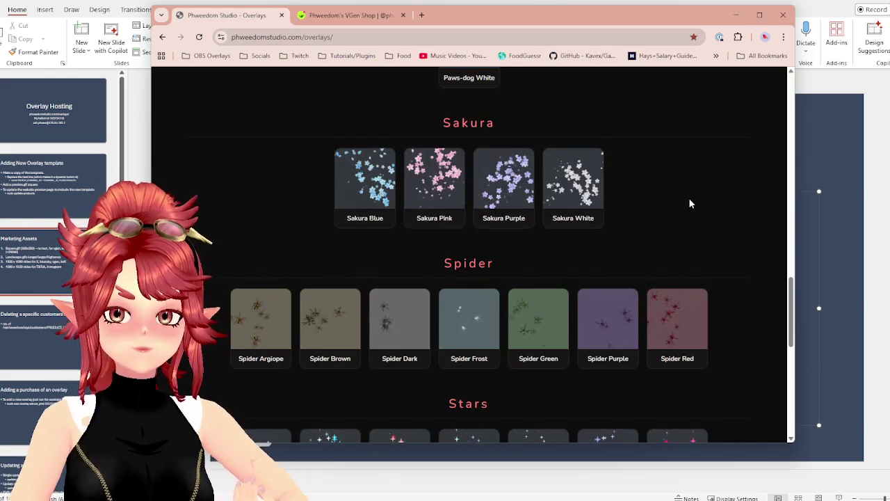
key(alt+Tab)
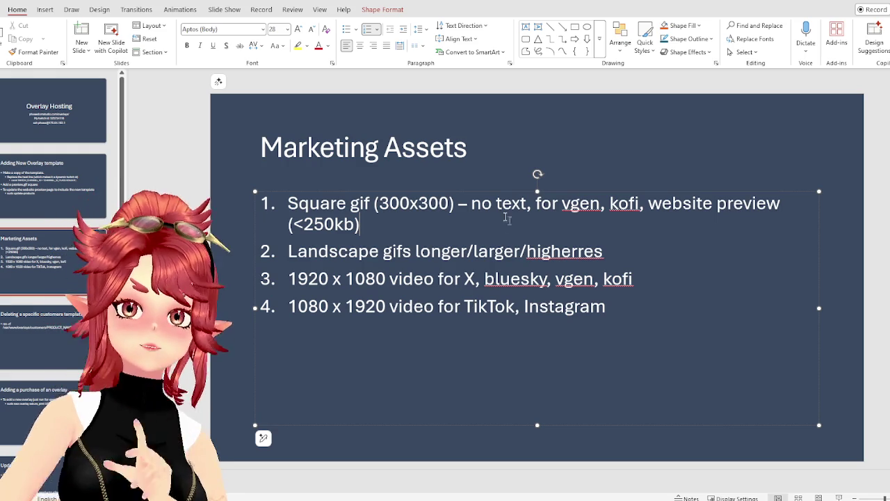
Step: Search 'godot multiplayer node' in a new tab and open the Godot Docs High-level multiplayer result
key(alt+Tab)
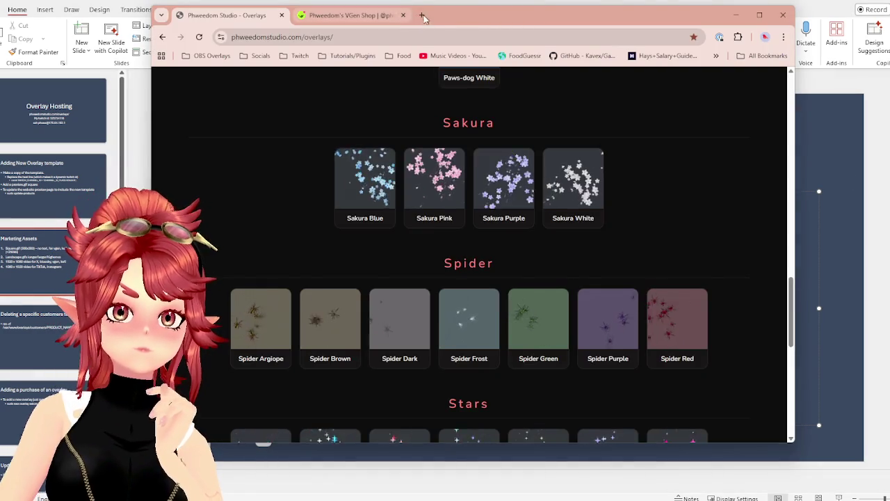
click(422, 16)
text(godot multiplayer node)
key(Return)
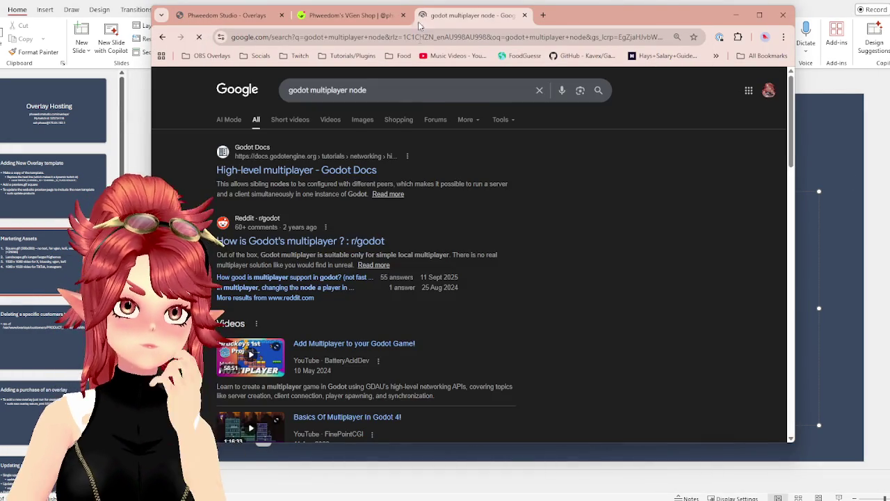
click(341, 170)
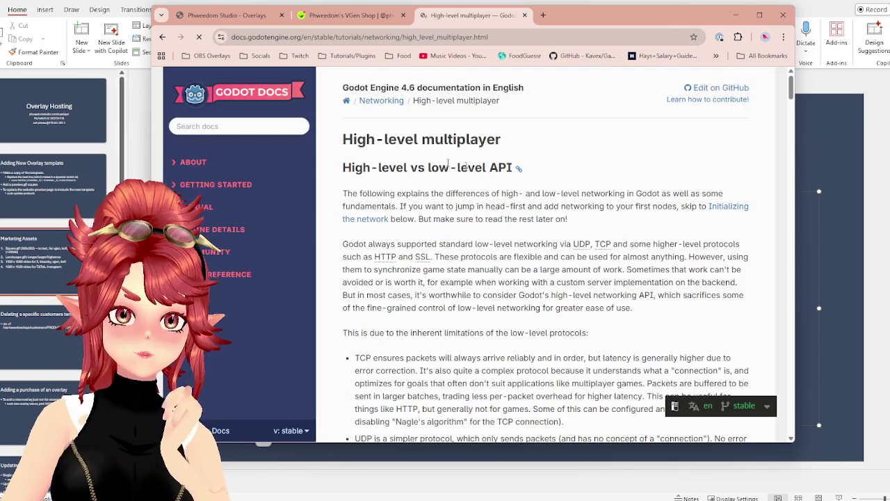
Step: Read through the High-level multiplayer page, then put the cursor in the docs search box
scroll(278, 222, down, 3)
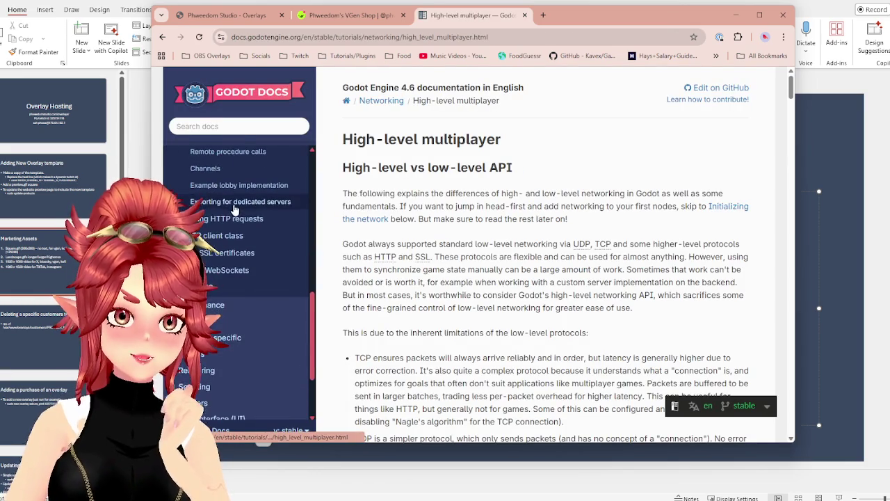
scroll(232, 268, down, 3)
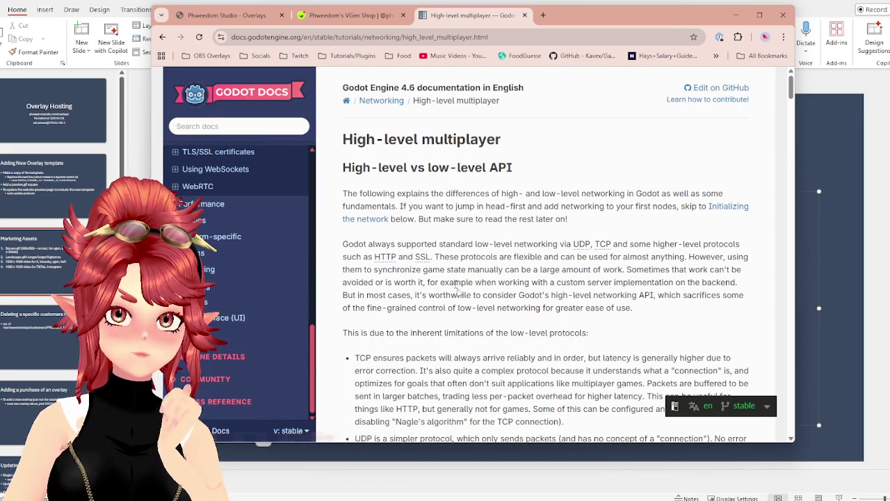
scroll(459, 299, down, 5)
scroll(459, 299, down, 4)
scroll(459, 301, down, 2)
scroll(459, 299, down, 5)
scroll(459, 299, down, 5)
scroll(459, 299, down, 5)
scroll(459, 299, down, 3)
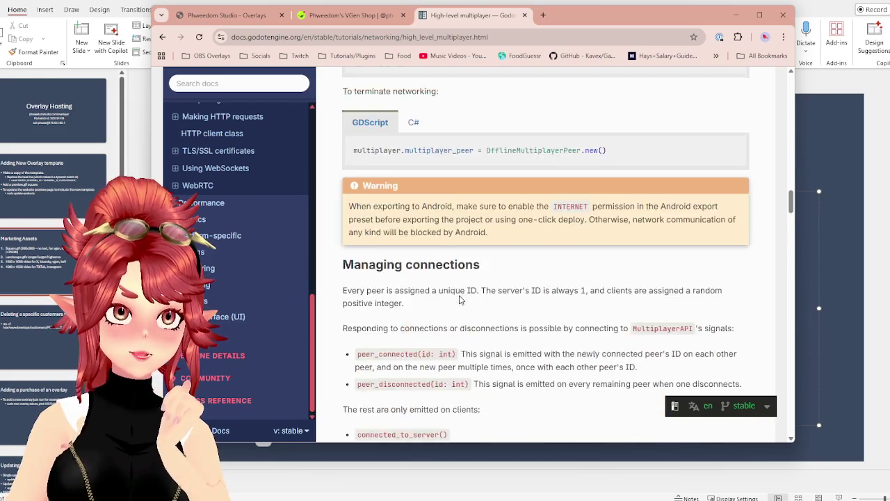
scroll(459, 299, down, 2)
scroll(478, 300, down, 4)
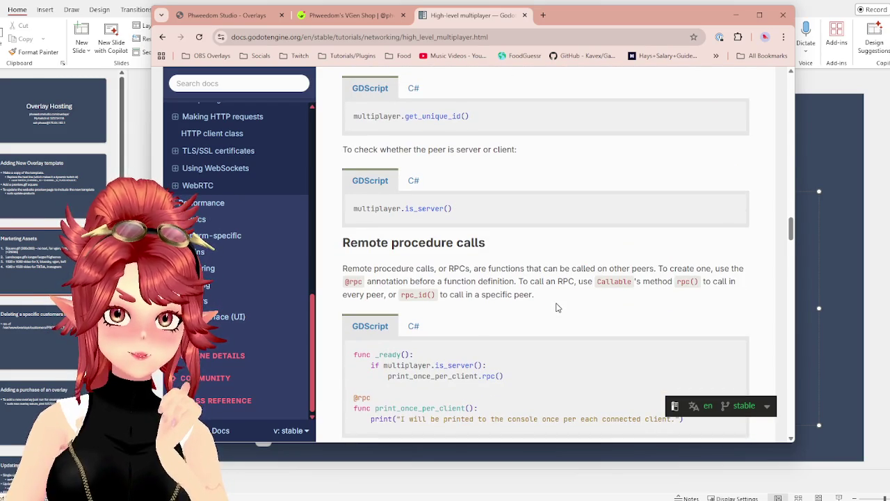
scroll(243, 238, up, 2)
scroll(243, 238, up, 1)
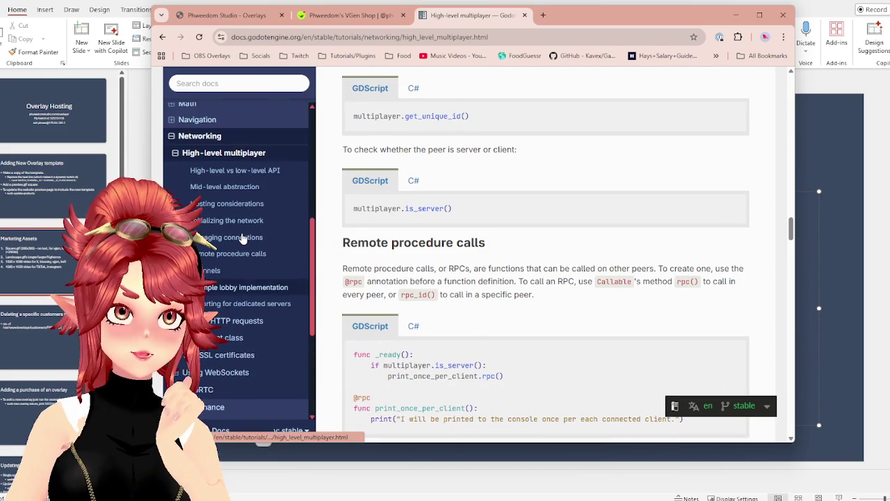
scroll(243, 239, up, 3)
scroll(243, 250, down, 2)
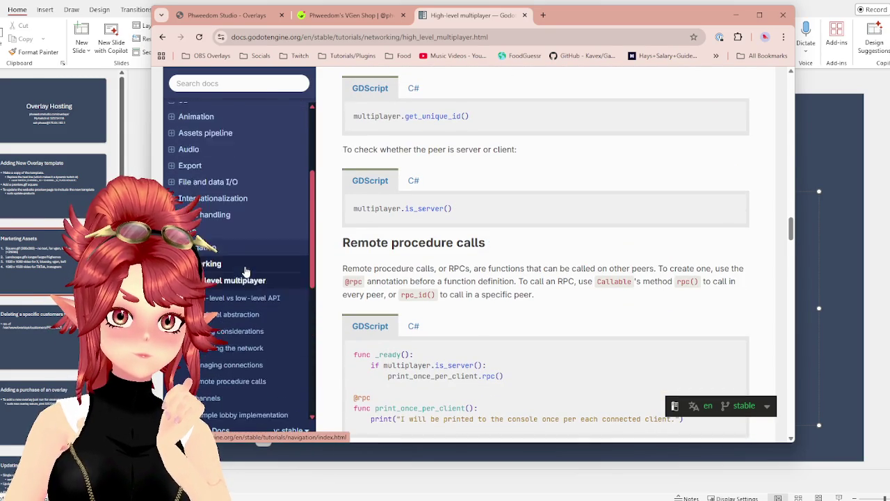
scroll(246, 272, down, 1)
click(227, 83)
text(multiplayer spawn)
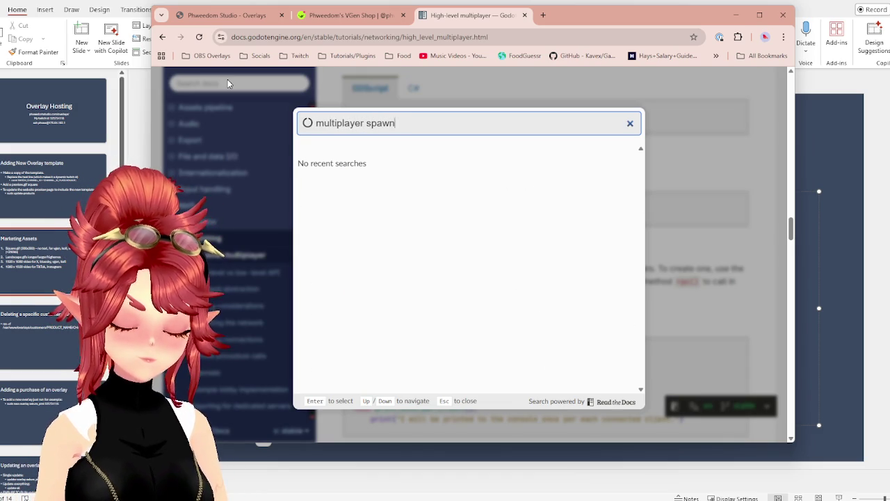
text(e)
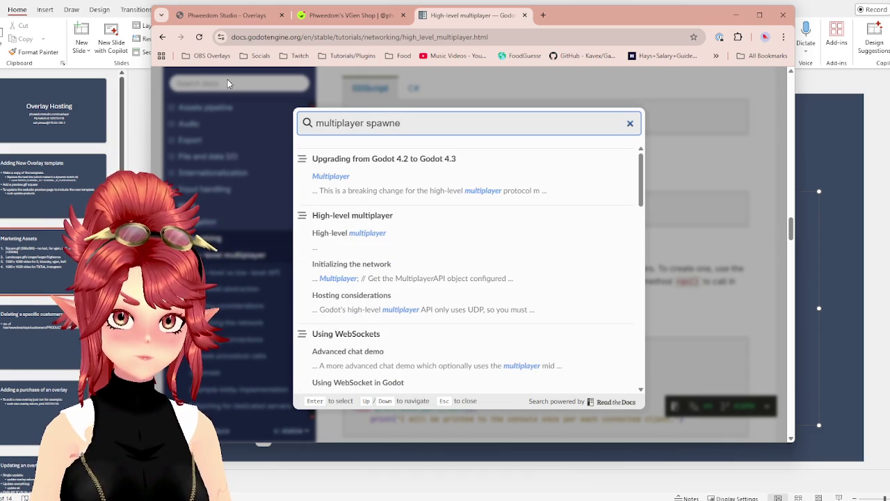
text(r)
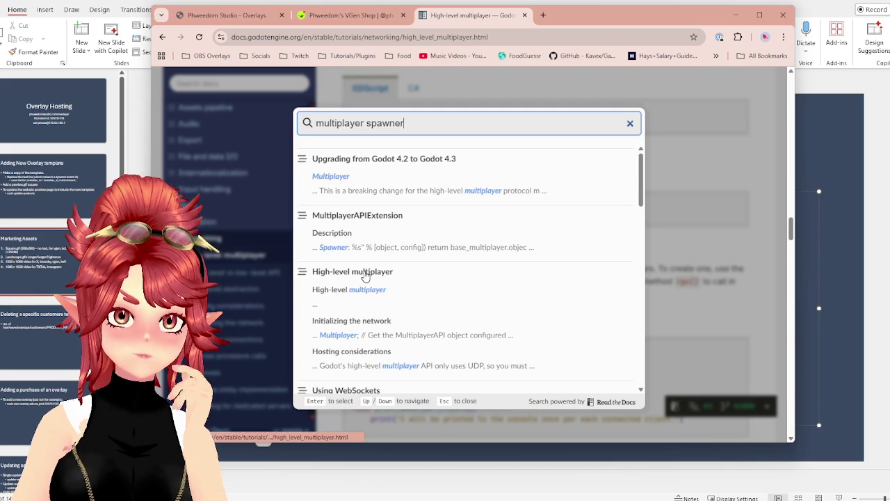
click(365, 277)
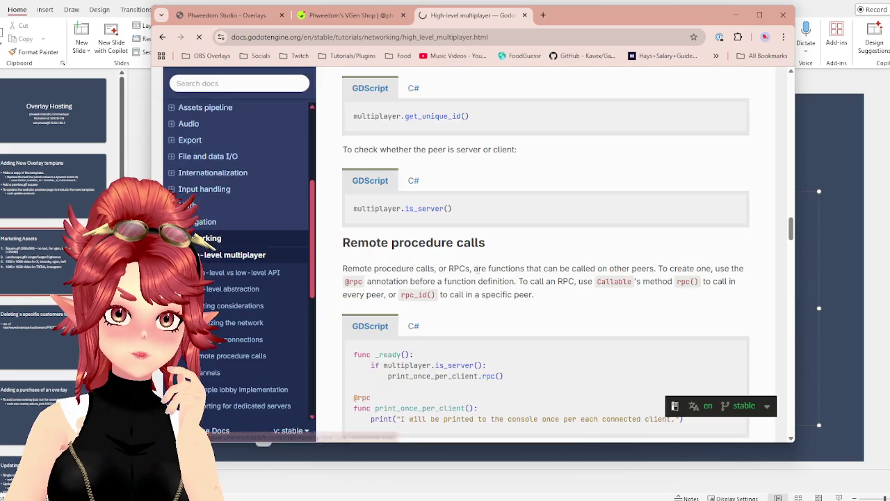
scroll(509, 249, down, 5)
scroll(515, 257, down, 5)
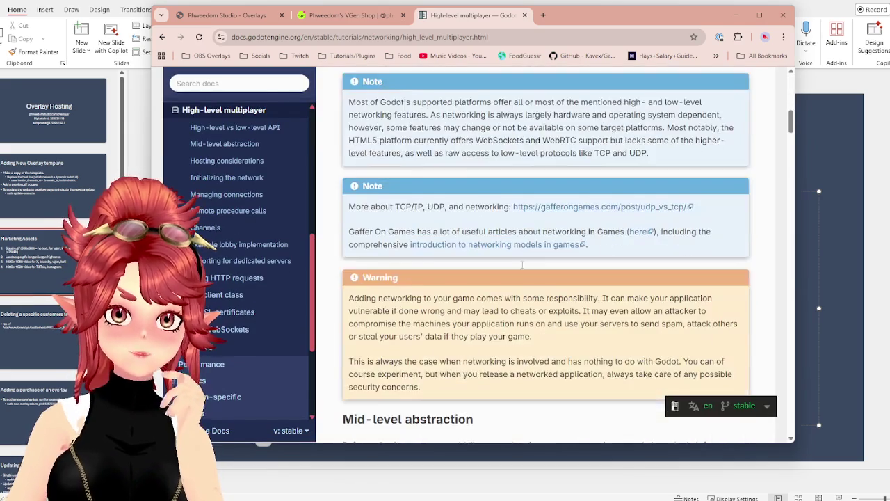
scroll(521, 269, down, 3)
scroll(521, 268, down, 3)
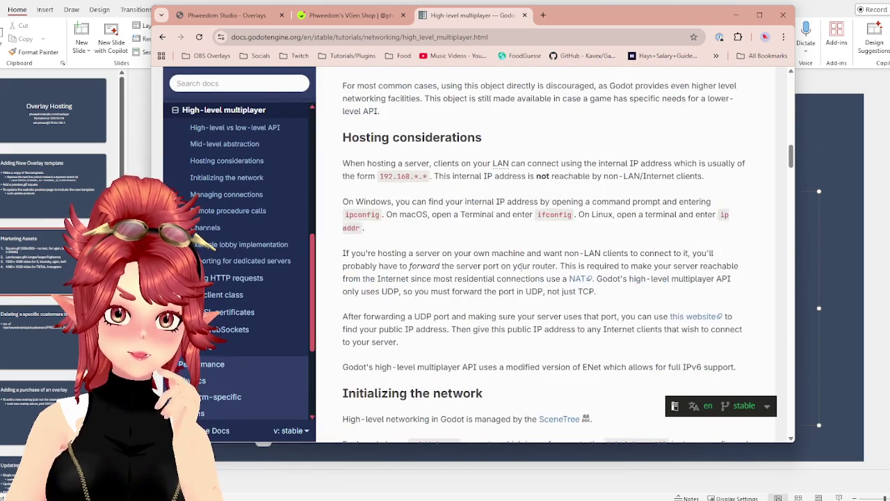
scroll(522, 269, down, 2)
scroll(522, 270, down, 1)
scroll(522, 271, down, 1)
scroll(522, 271, down, 1)
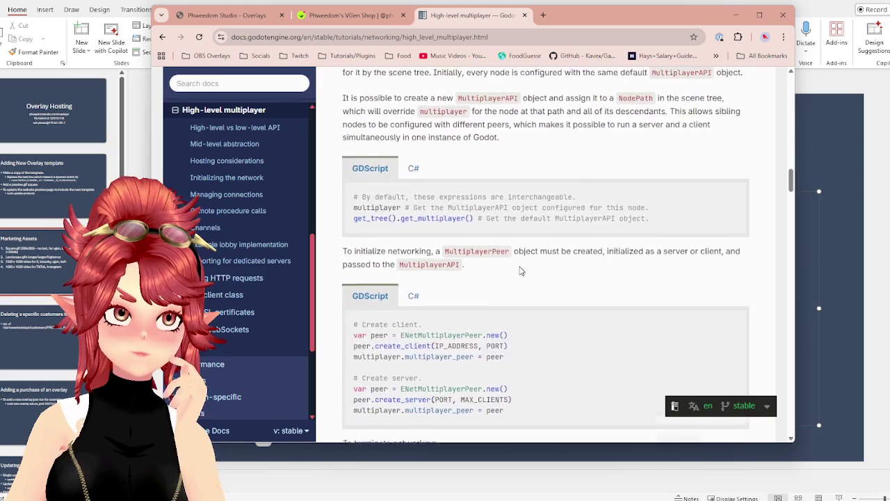
scroll(522, 270, down, 1)
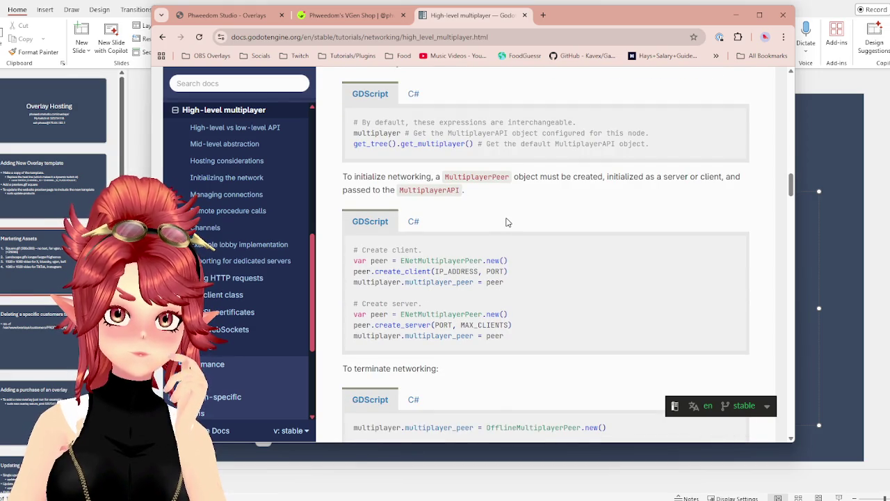
scroll(506, 222, down, 3)
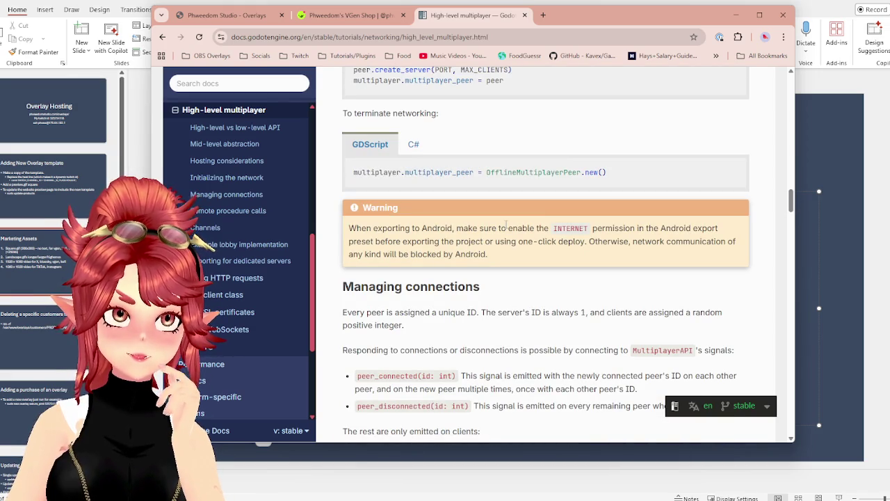
scroll(506, 224, down, 1)
scroll(506, 226, down, 2)
scroll(507, 228, down, 1)
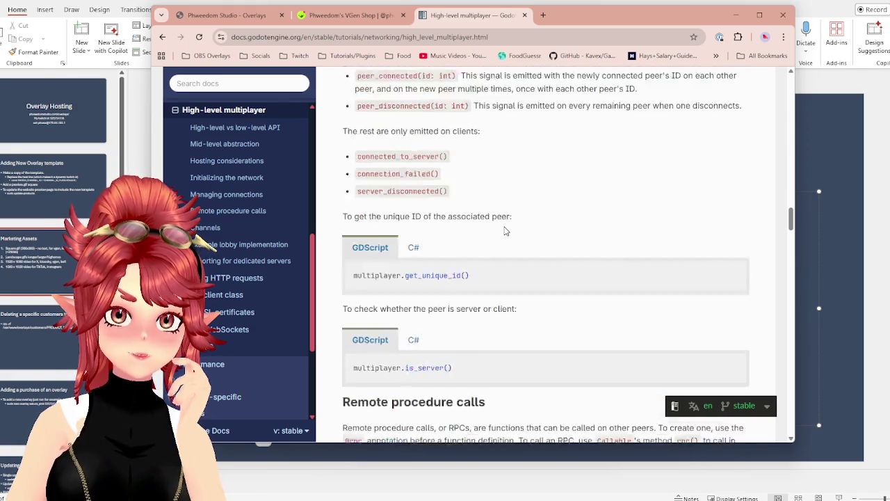
scroll(506, 231, down, 2)
scroll(506, 230, down, 2)
scroll(505, 231, down, 3)
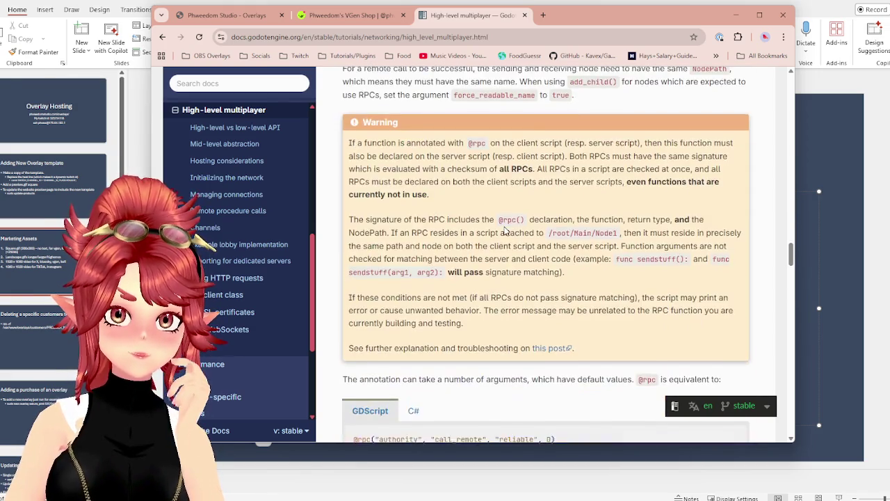
scroll(506, 231, down, 2)
scroll(505, 231, down, 4)
scroll(505, 231, down, 3)
scroll(506, 231, down, 2)
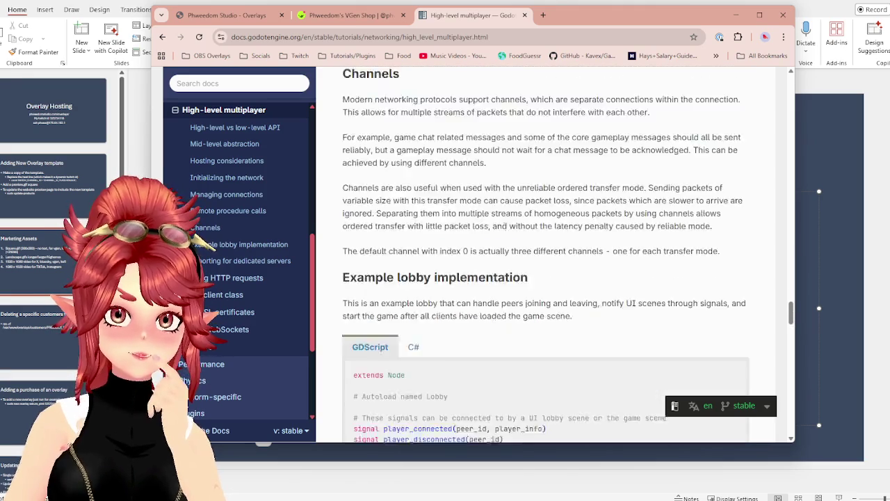
scroll(505, 231, down, 4)
scroll(505, 231, down, 2)
scroll(505, 230, down, 2)
scroll(505, 231, down, 4)
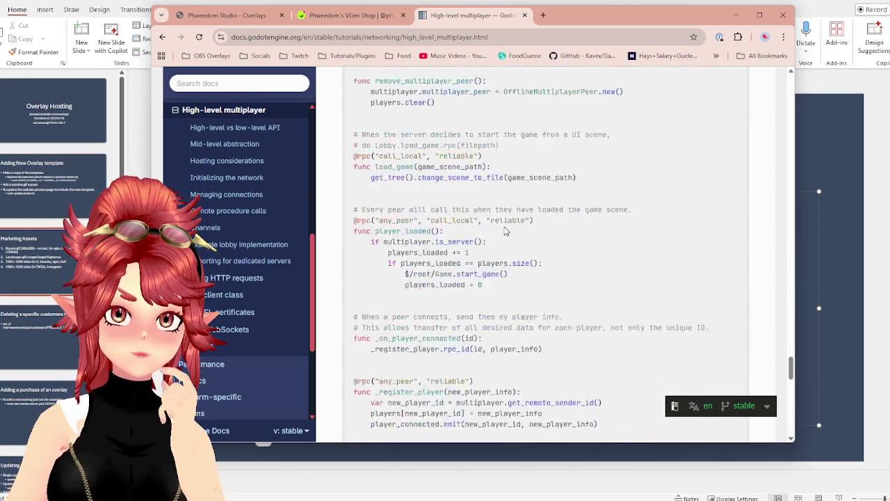
scroll(506, 231, down, 3)
scroll(506, 231, down, 3)
scroll(506, 224, up, 3)
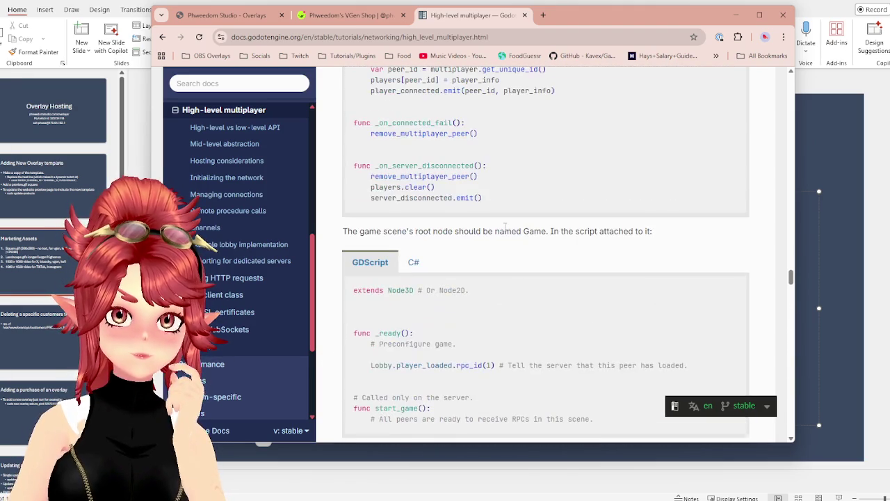
scroll(505, 226, down, 4)
scroll(506, 230, down, 1)
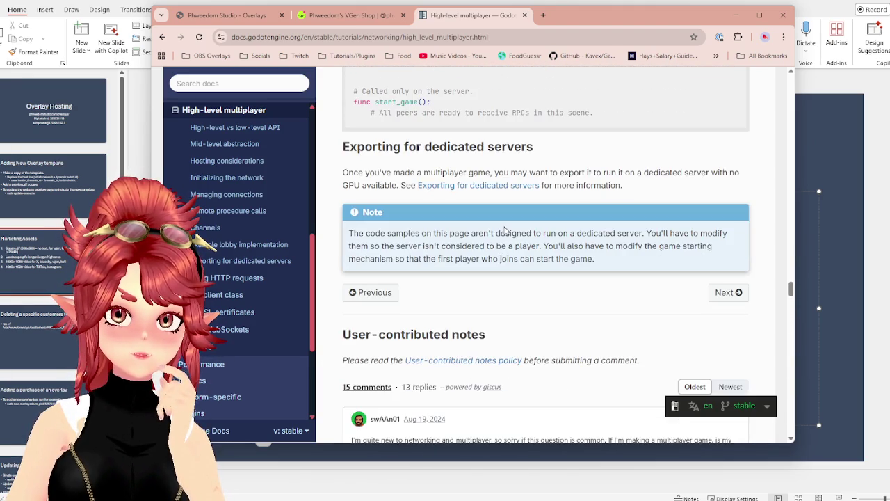
scroll(506, 231, down, 2)
scroll(506, 231, down, 2)
scroll(505, 231, up, 4)
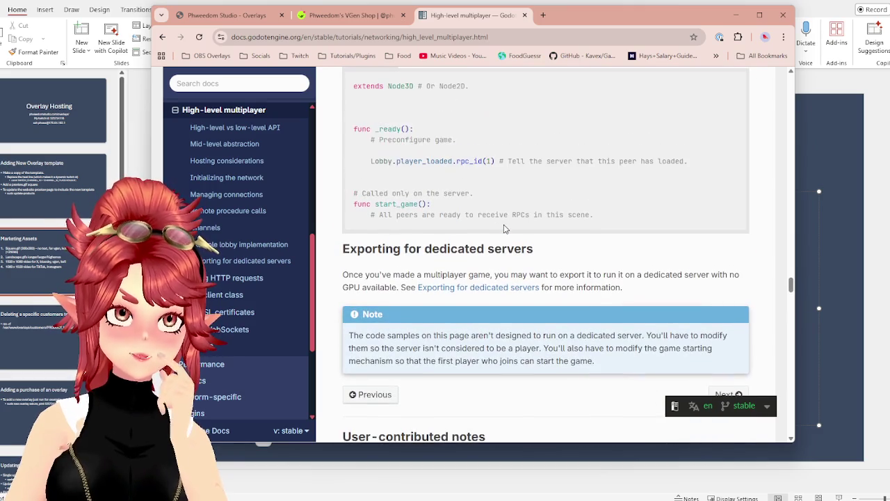
click(547, 17)
Step: Search the web for 'multiplayer psawner node' and look over the results
text(multiplayer)
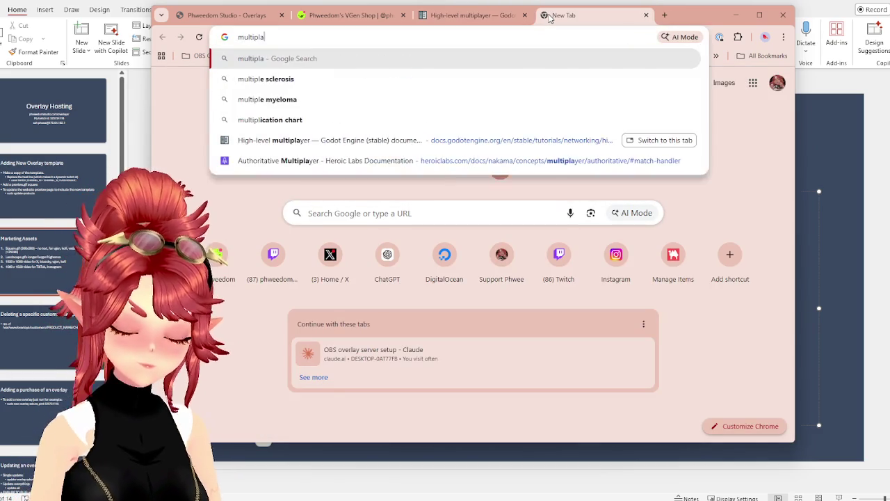
text( psawner node)
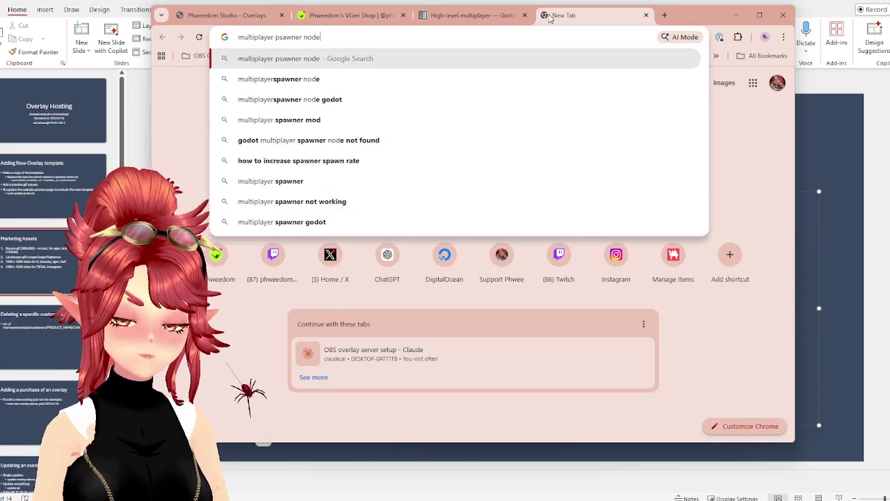
key(Return)
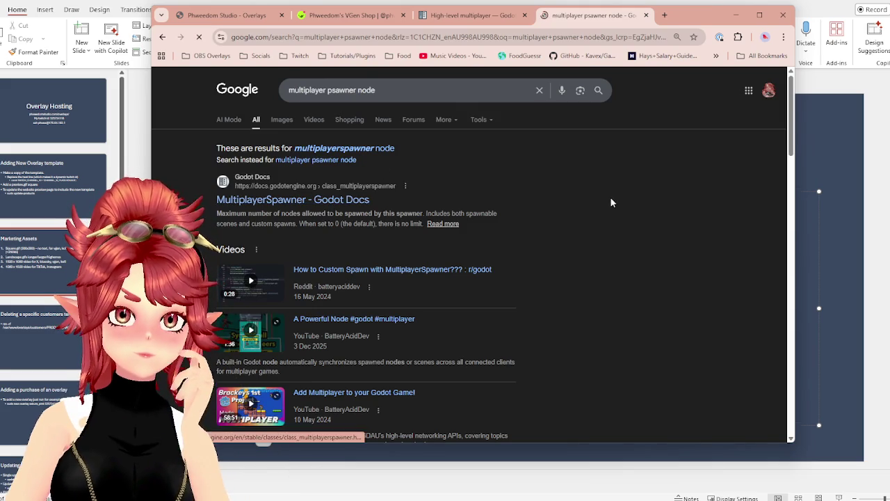
scroll(236, 256, up, 1)
scroll(237, 256, up, 2)
scroll(237, 278, down, 3)
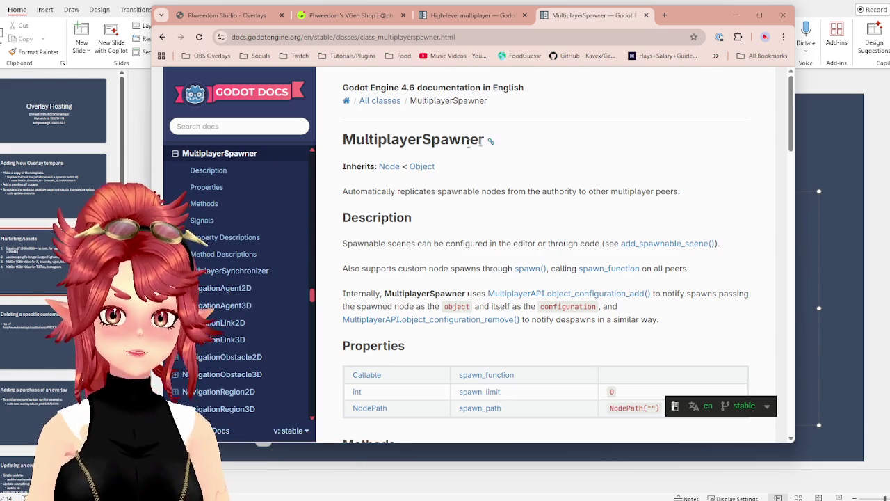
Step: On the MultiplayerSpawner reference, select the heading and the page address
mouse_move(491, 143)
mouse_down()
mouse_move(319, 145)
mouse_move(485, 140)
mouse_up()
click(412, 137)
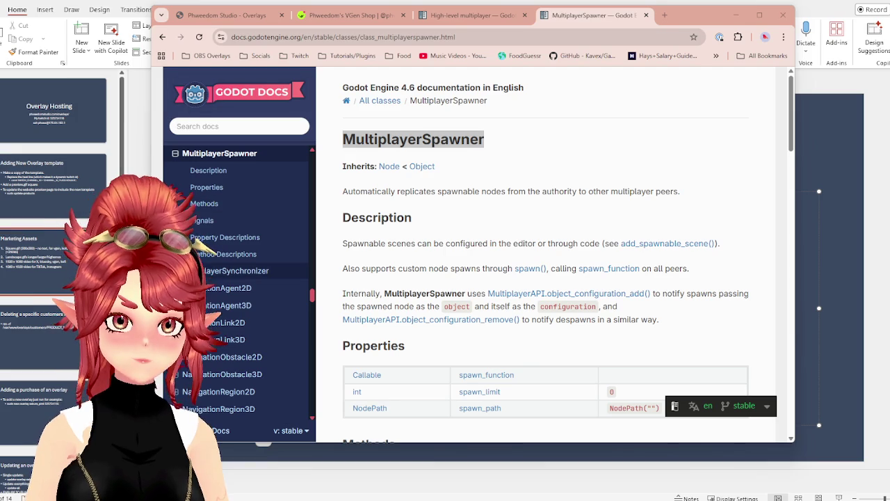
click(233, 271)
click(235, 150)
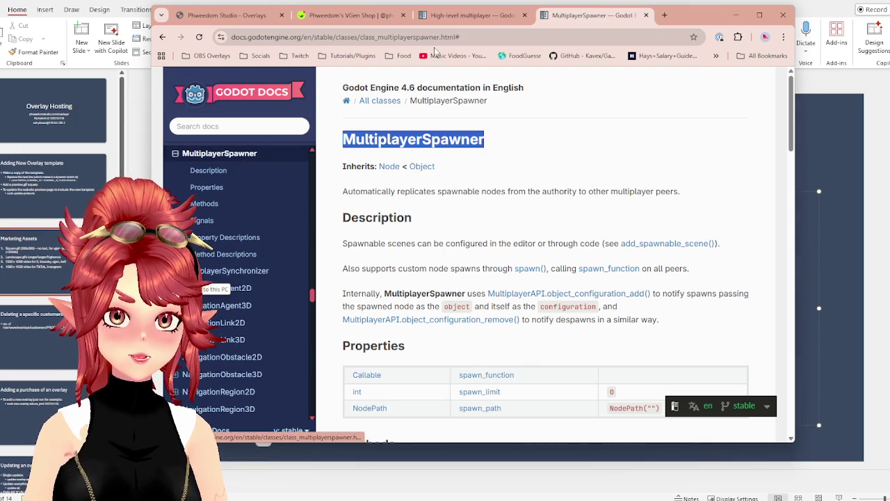
click(430, 39)
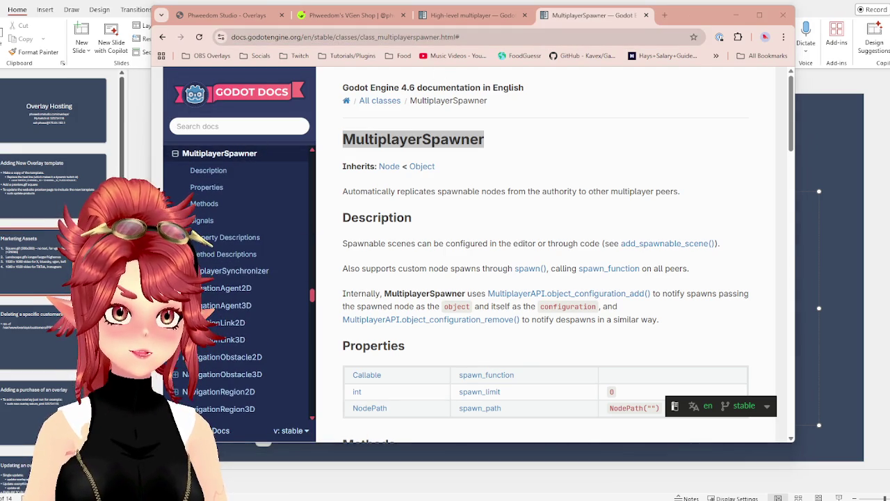
click(231, 271)
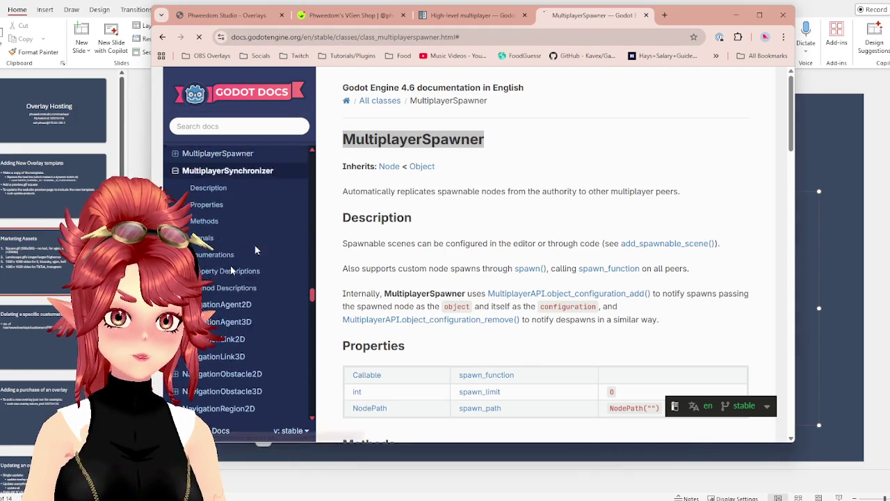
Step: Select the MultiplayerSynchronizer heading and the whole page address, then dismiss the address suggestions
drag(522, 141, 339, 136)
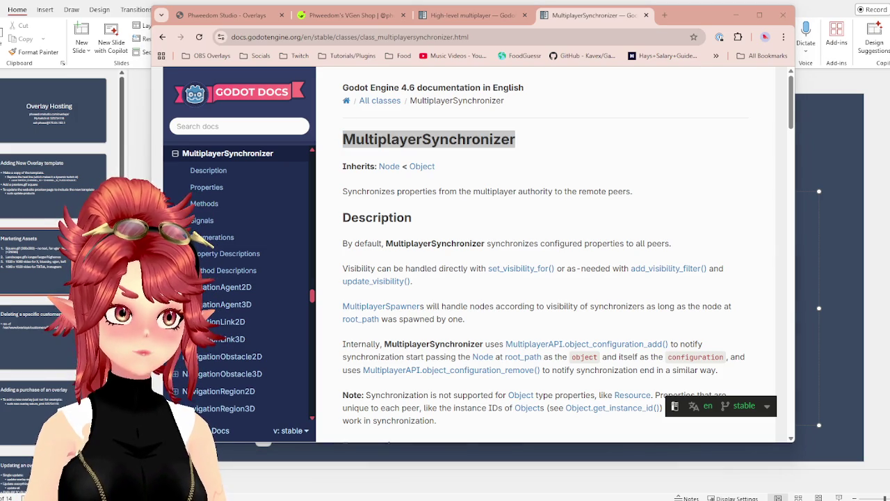
click(498, 40)
key(ctrl+a)
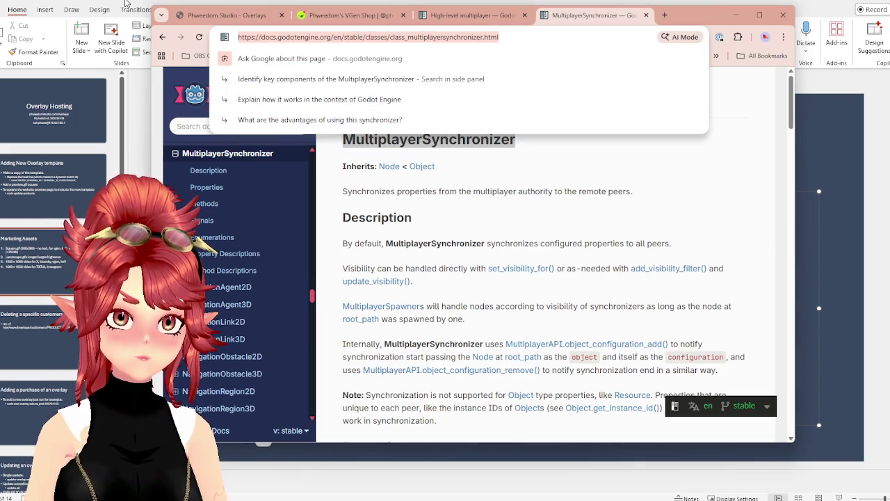
key(Escape)
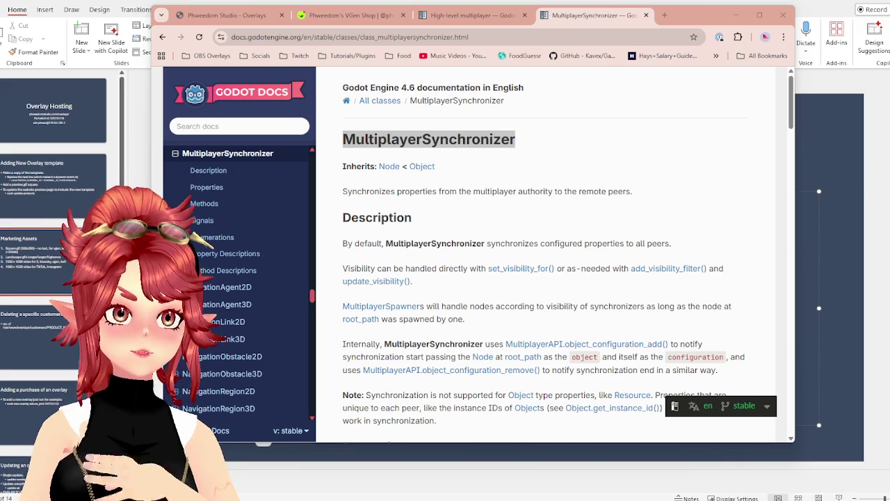
Step: Close both Godot Docs tabs and switch to the Phweedom Studio Overlays page
click(646, 15)
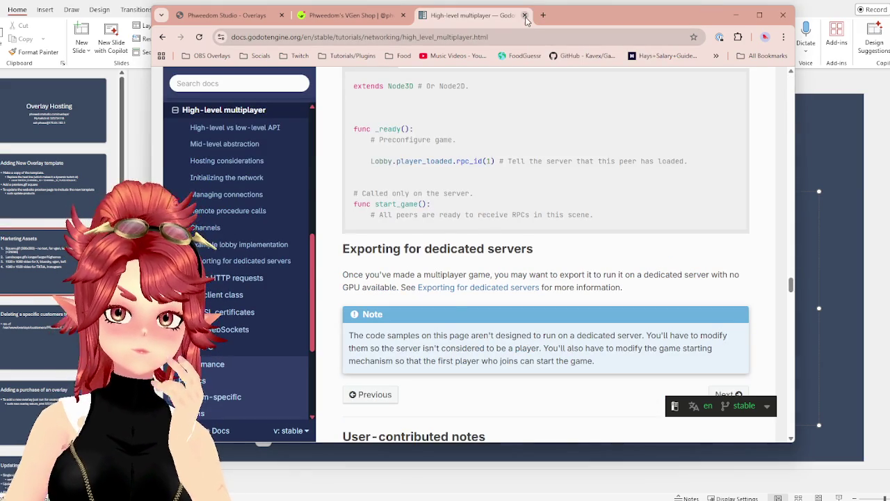
click(525, 16)
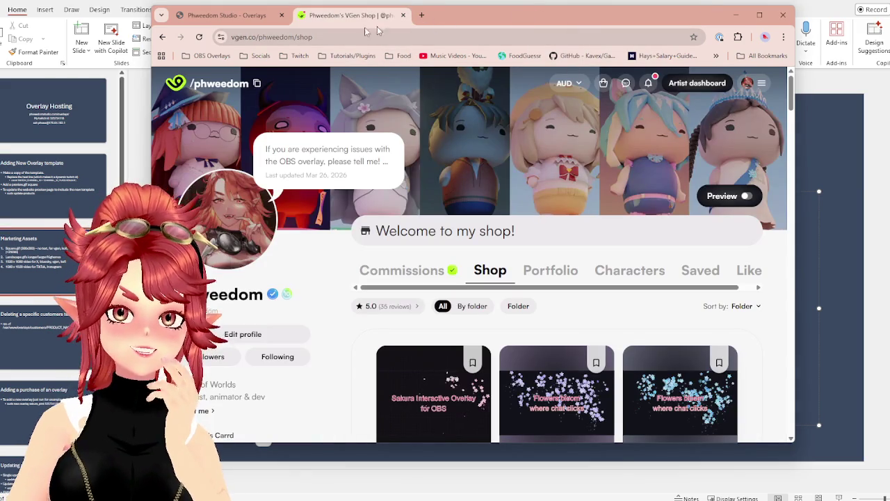
click(245, 22)
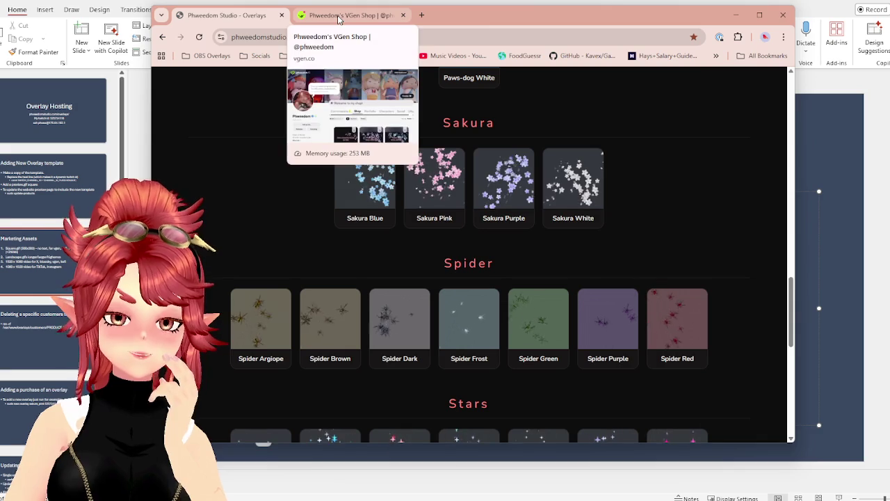
mouse_move(489, 25)
mouse_down()
mouse_move(495, 14)
mouse_move(464, 26)
mouse_up()
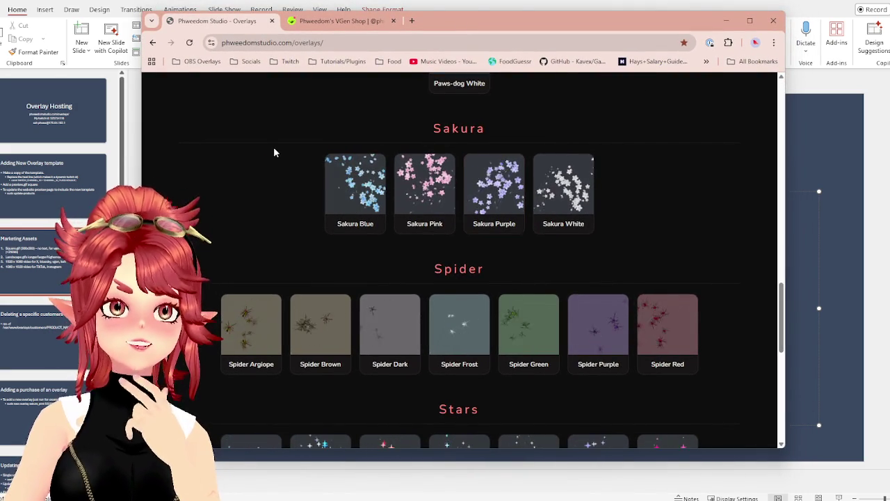
Step: Scroll to the Spider overlays row, then switch over to PowerPoint
scroll(255, 174, down, 2)
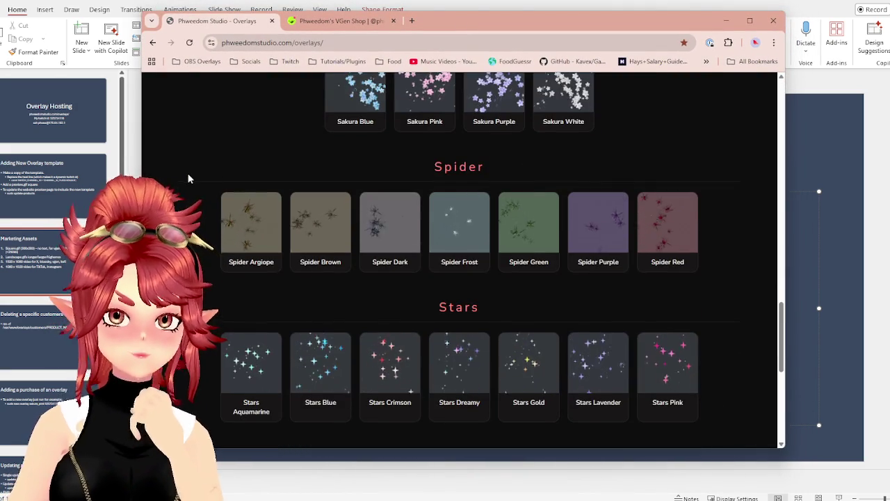
scroll(187, 178, down, 2)
scroll(188, 177, up, 3)
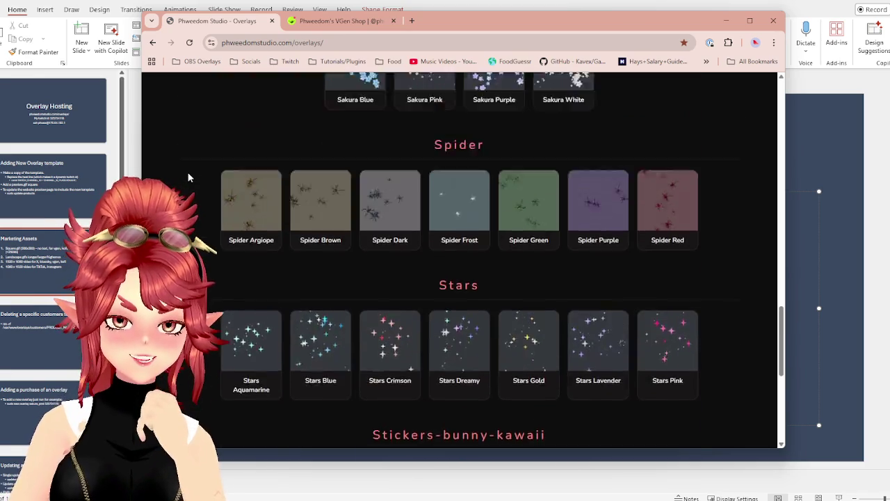
key(alt+Tab)
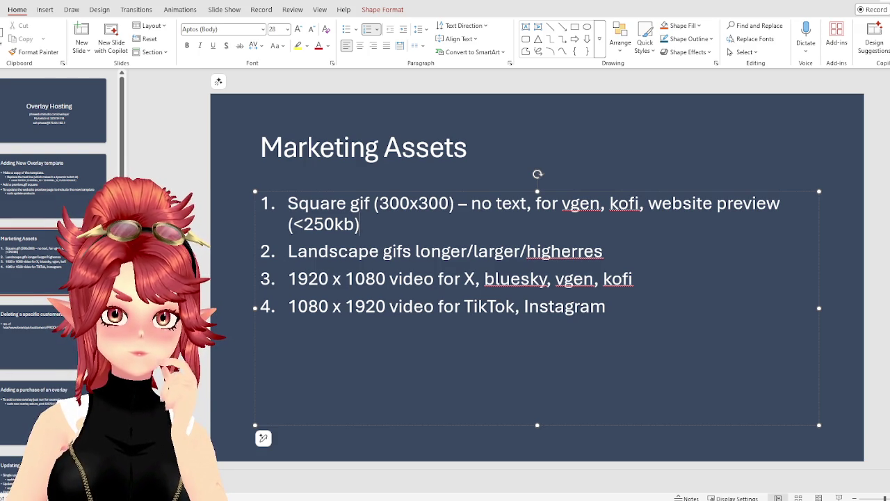
Step: Select the square gif bullet on the Marketing Assets slide, then deselect it
triple_click(324, 204)
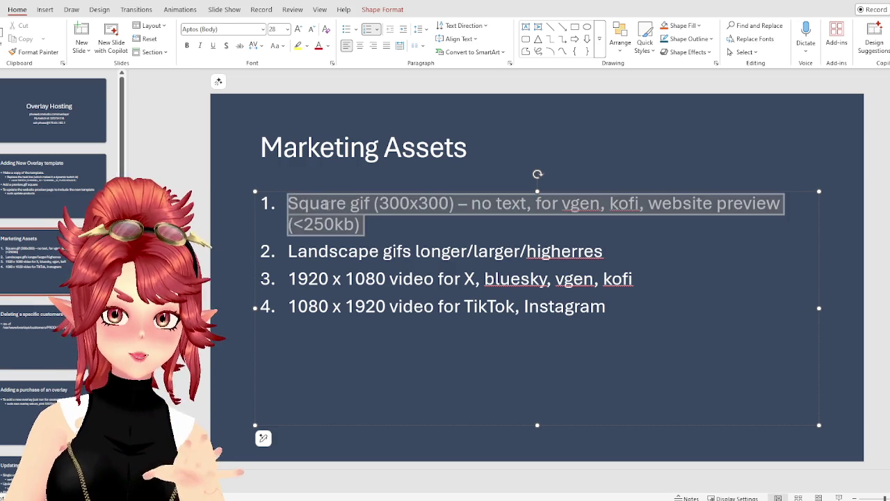
click(383, 251)
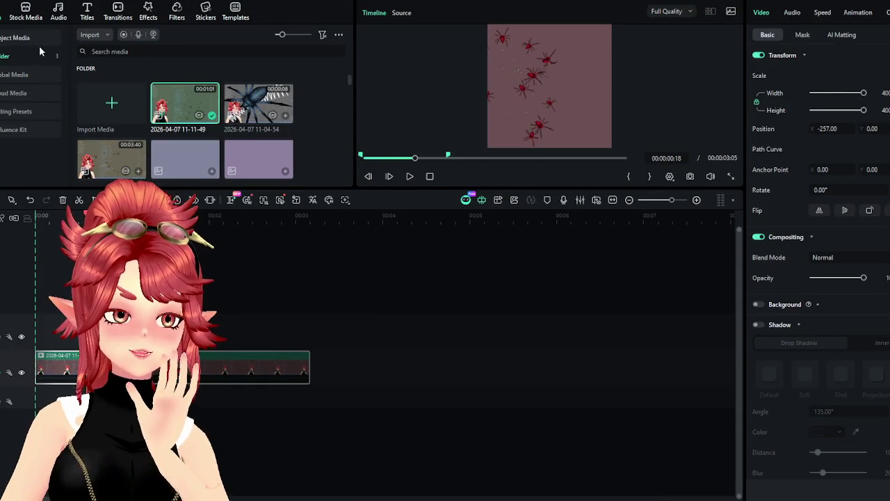
Step: Set the project aspect ratio to 16:9 (Widescreen)
click(72, 3)
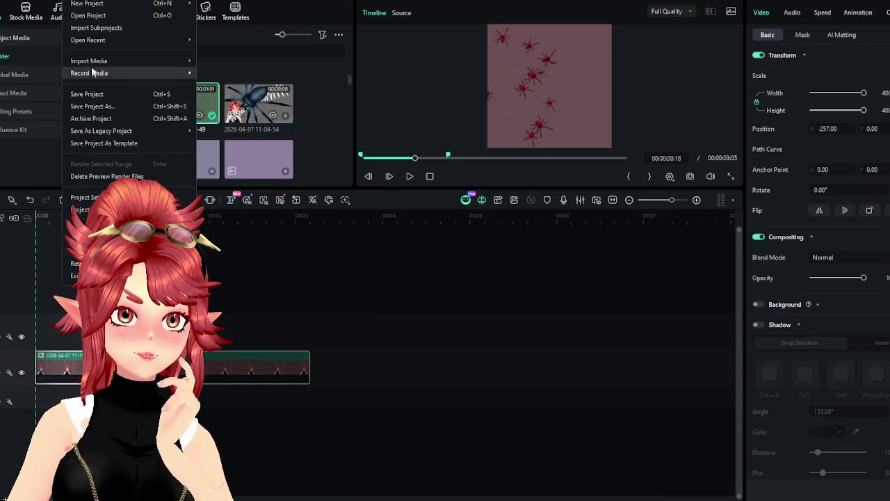
click(87, 198)
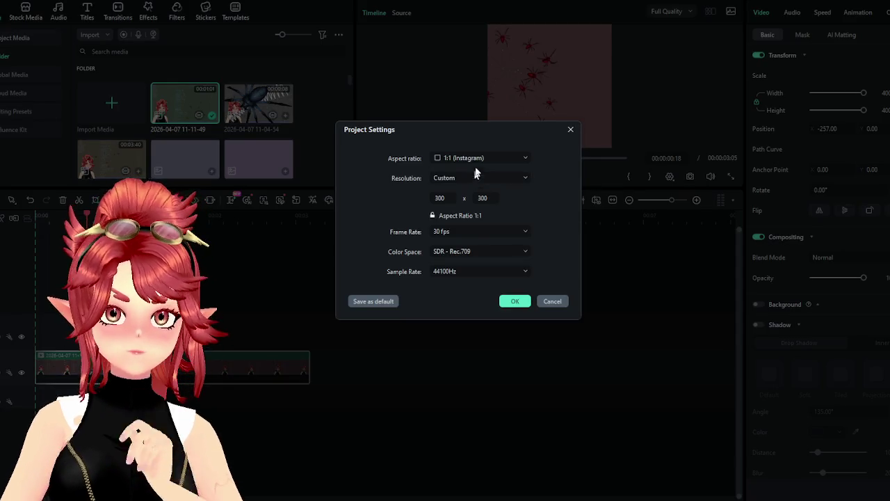
click(475, 158)
click(469, 178)
click(502, 303)
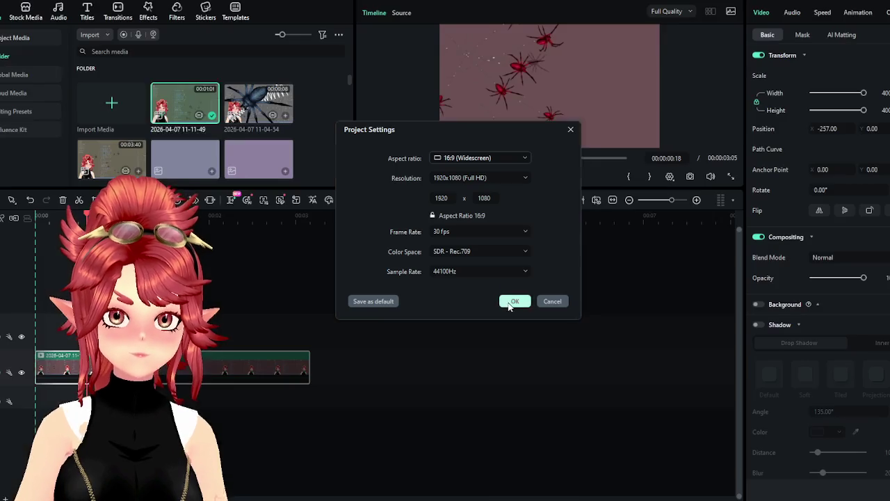
scroll(382, 292, up, 2)
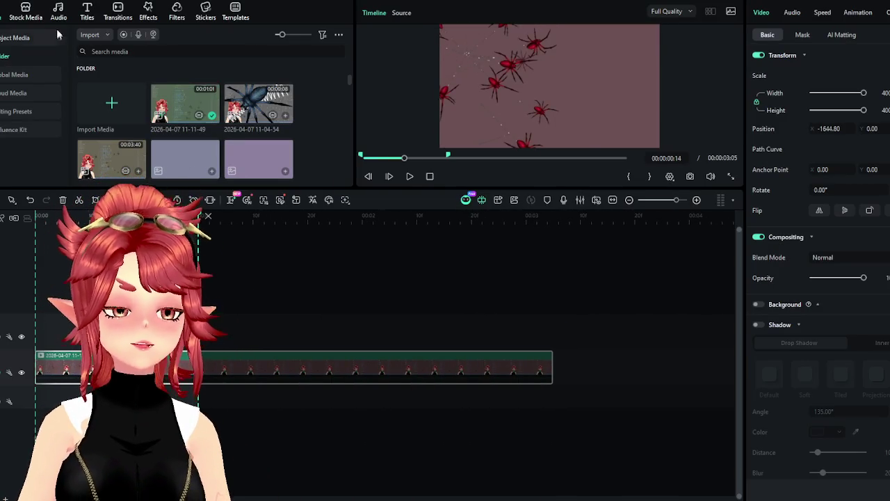
Step: Change the project resolution to 1280x720 (HD) and shrink the clip's width scale
click(70, 2)
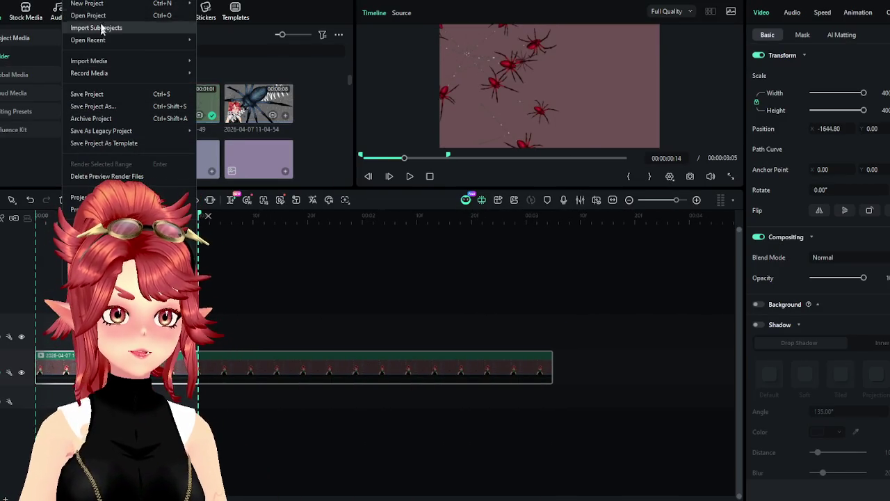
key(Escape)
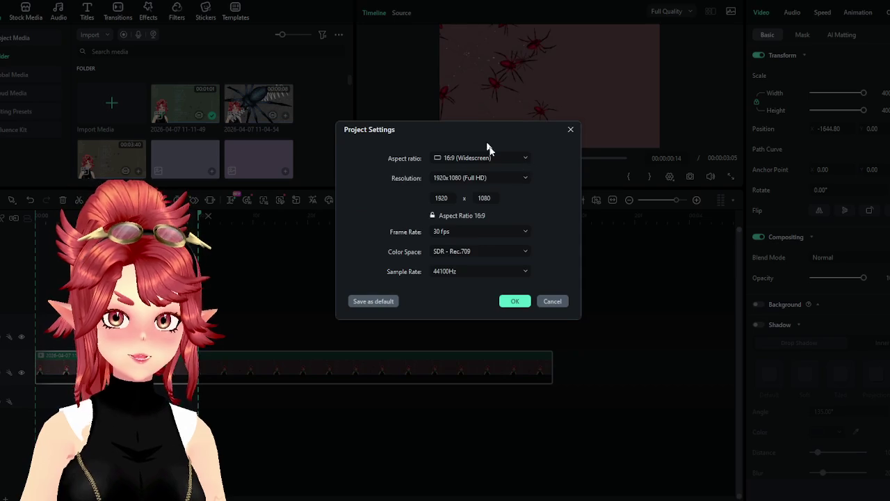
click(478, 178)
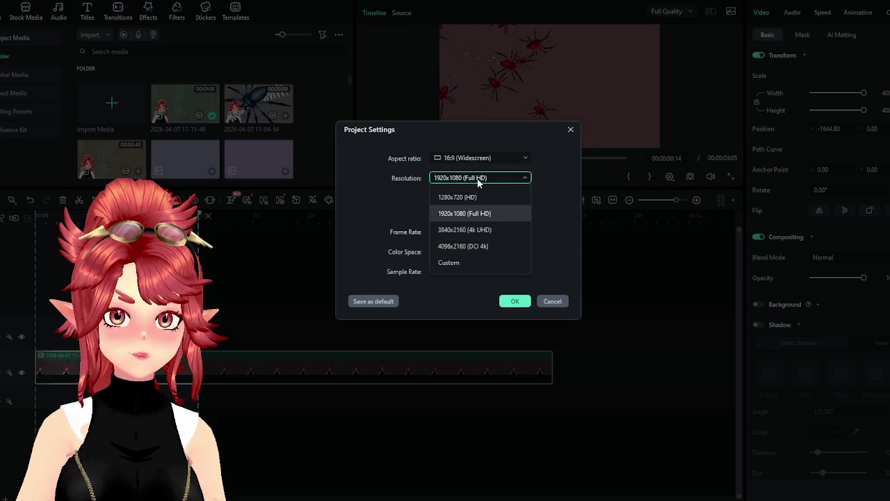
click(468, 197)
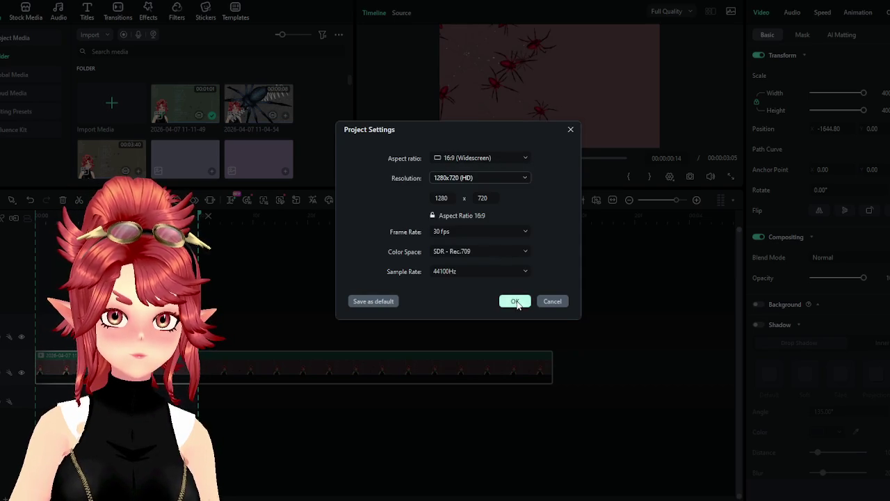
click(515, 302)
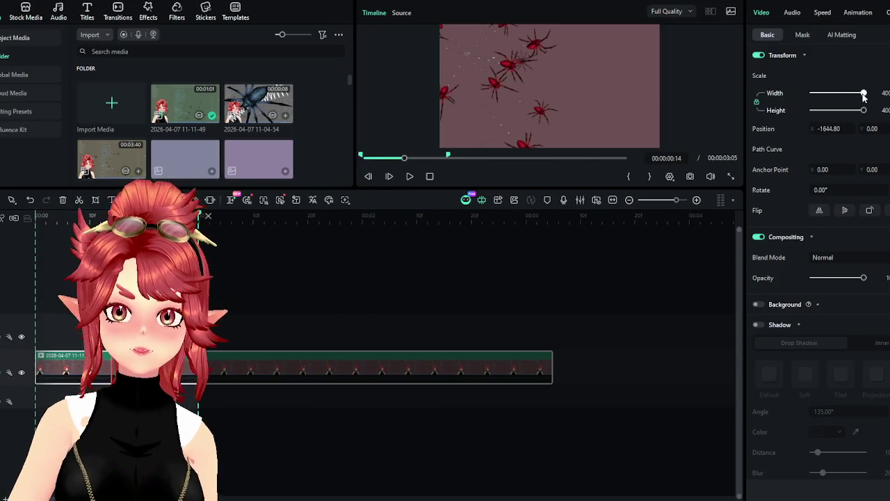
drag(863, 93, 832, 92)
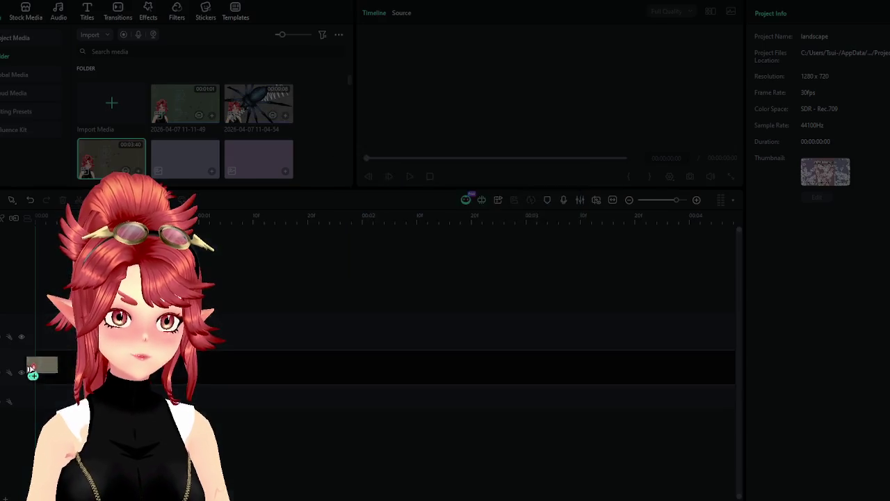
Step: Add the 3:40 recording to the timeline, keeping the 1280x720 project settings
drag(99, 174, 36, 368)
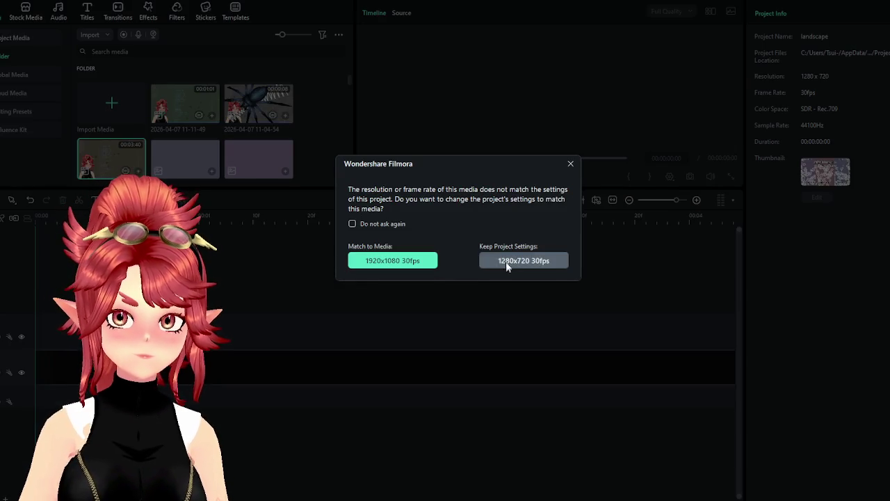
click(505, 261)
mouse_move(118, 253)
mouse_down()
mouse_move(625, 278)
mouse_move(404, 334)
mouse_up()
scroll(361, 337, down, 1)
scroll(308, 344, down, 1)
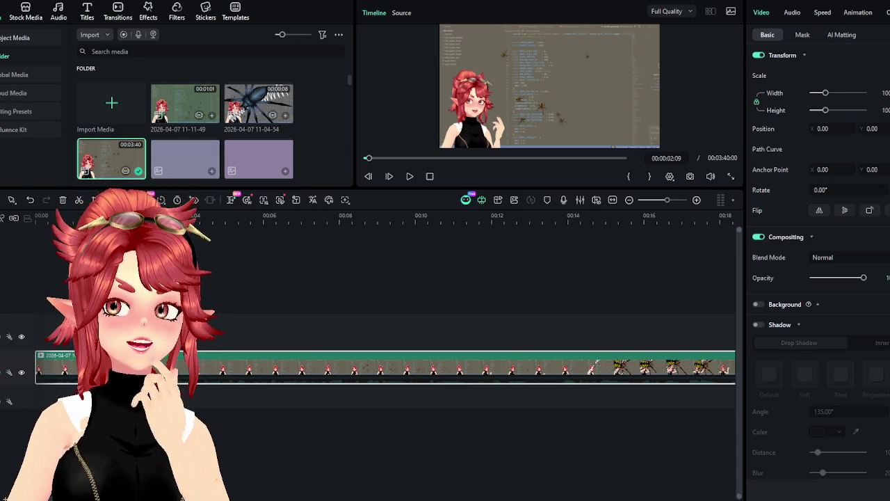
Step: Find where the spiders appear and trim the opening so the clip totals 03:29:01
click(281, 217)
drag(332, 231, 496, 278)
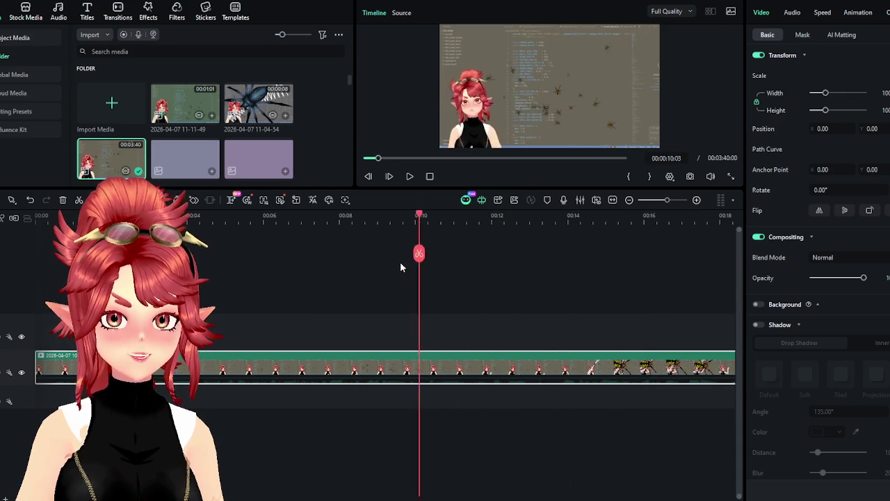
mouse_move(496, 278)
mouse_down()
mouse_move(678, 292)
mouse_move(294, 292)
mouse_move(688, 309)
mouse_move(449, 326)
mouse_up()
drag(30, 362, 470, 363)
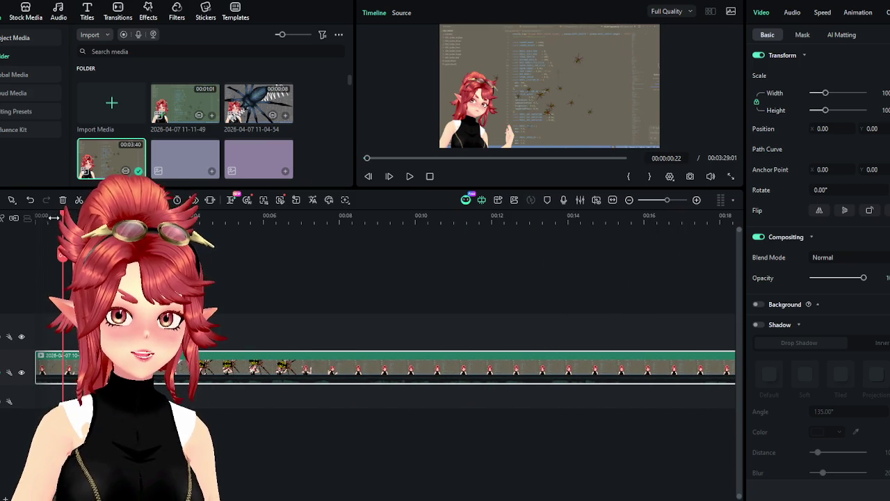
drag(63, 217, 202, 215)
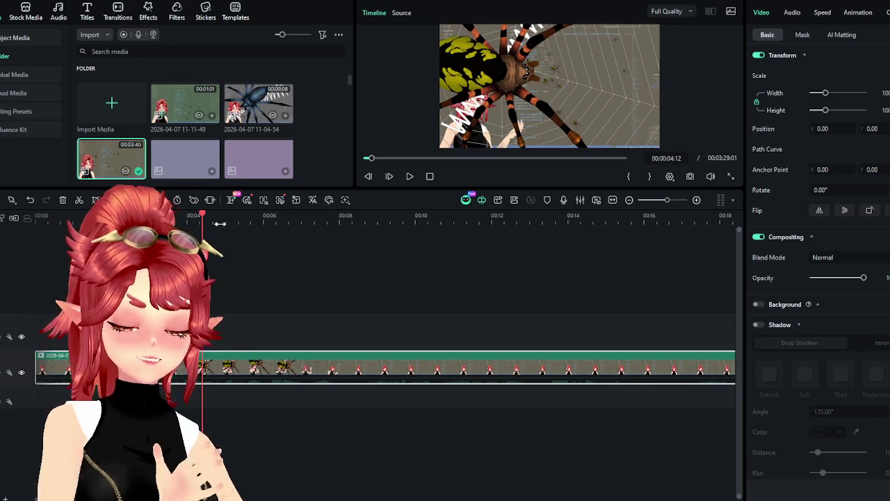
key(alt+Tab)
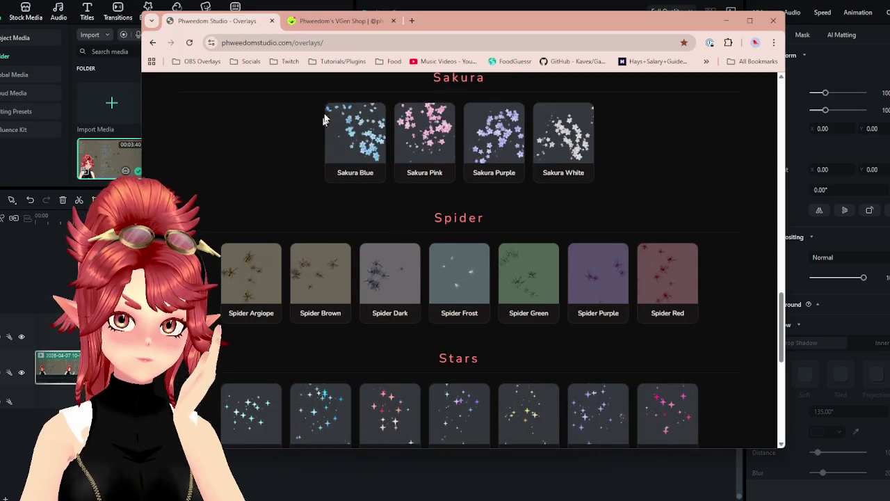
Step: Browse down through the VGen shop's overlay product cards
click(334, 26)
scroll(423, 280, down, 1)
scroll(422, 280, down, 2)
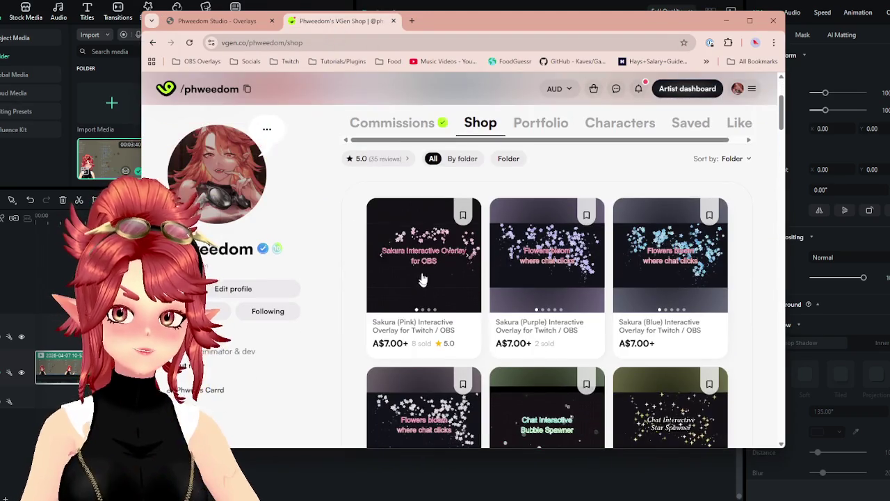
scroll(558, 273, down, 3)
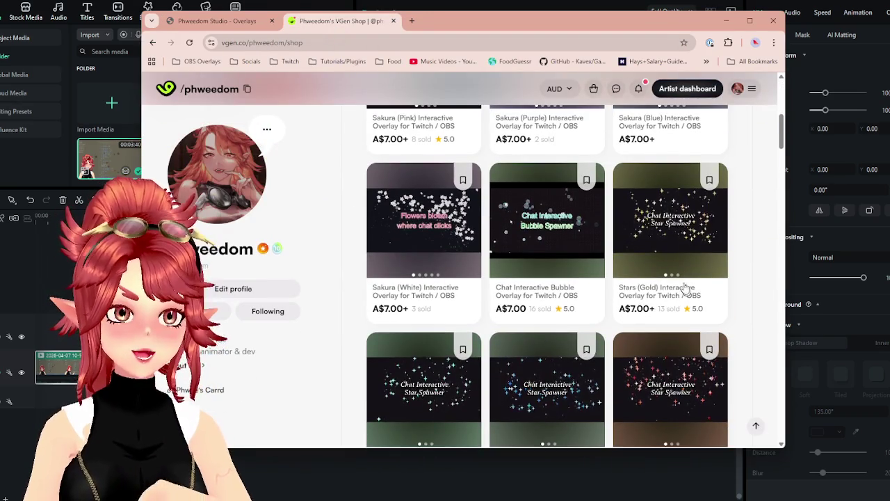
scroll(519, 302, down, 3)
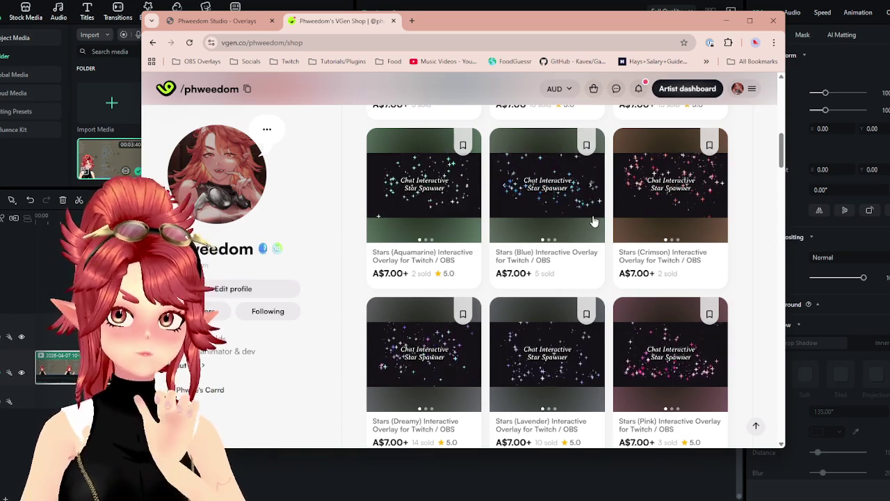
scroll(585, 250, down, 3)
scroll(570, 292, down, 5)
scroll(556, 334, down, 5)
scroll(551, 354, down, 5)
scroll(551, 354, down, 4)
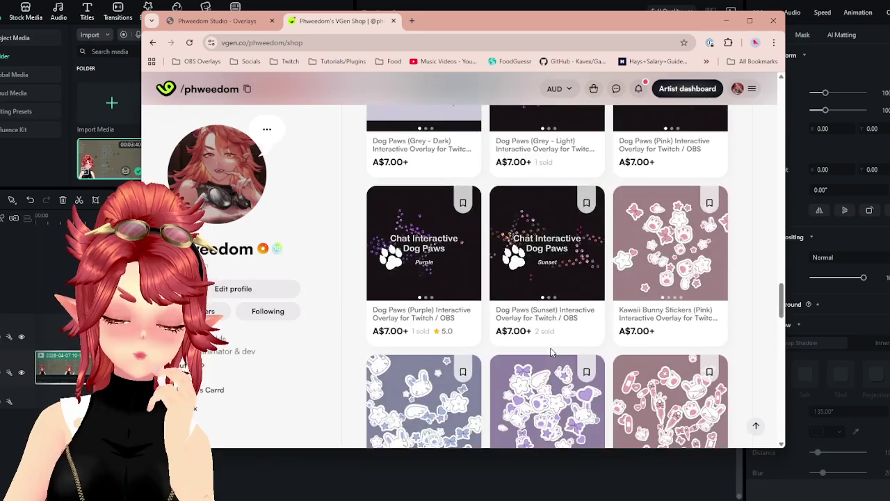
scroll(551, 353, down, 3)
scroll(551, 353, down, 5)
Step: Scroll back to the top of the shop and return to Filmora at an earlier frame
scroll(552, 353, up, 6)
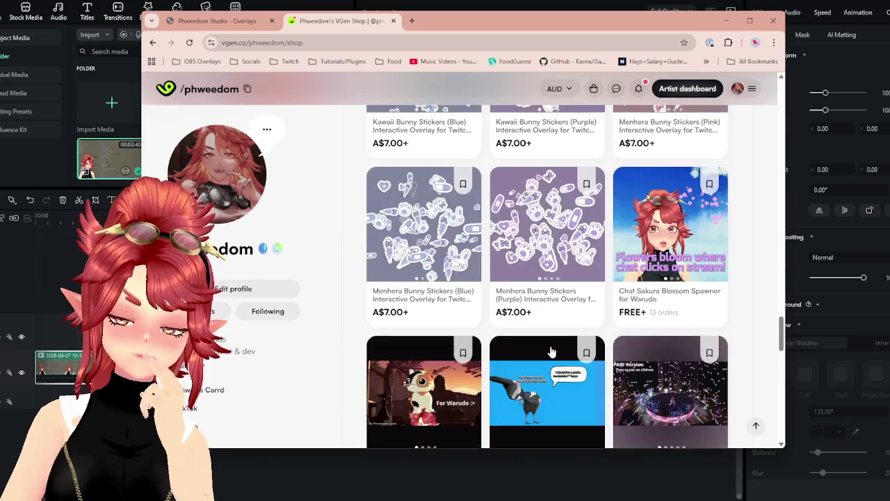
scroll(553, 354, up, 2)
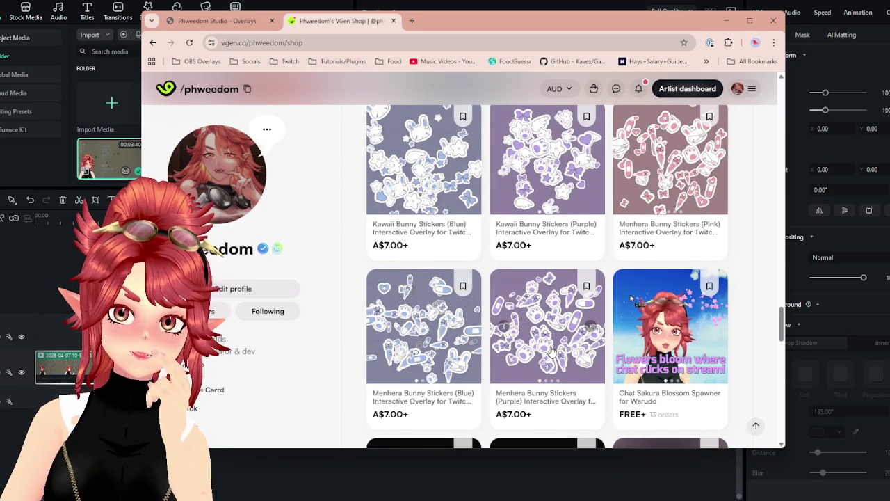
scroll(552, 354, up, 4)
scroll(552, 352, up, 2)
scroll(550, 352, up, 5)
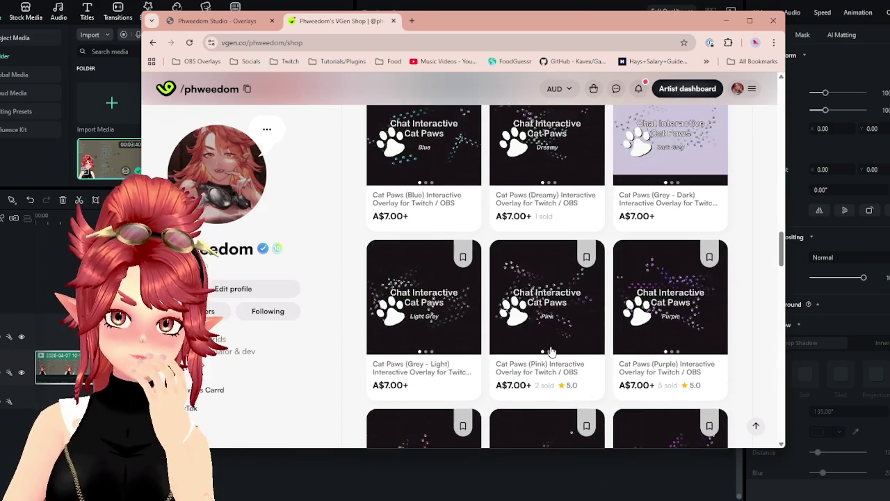
scroll(551, 351, up, 2)
scroll(552, 352, up, 3)
scroll(551, 352, up, 3)
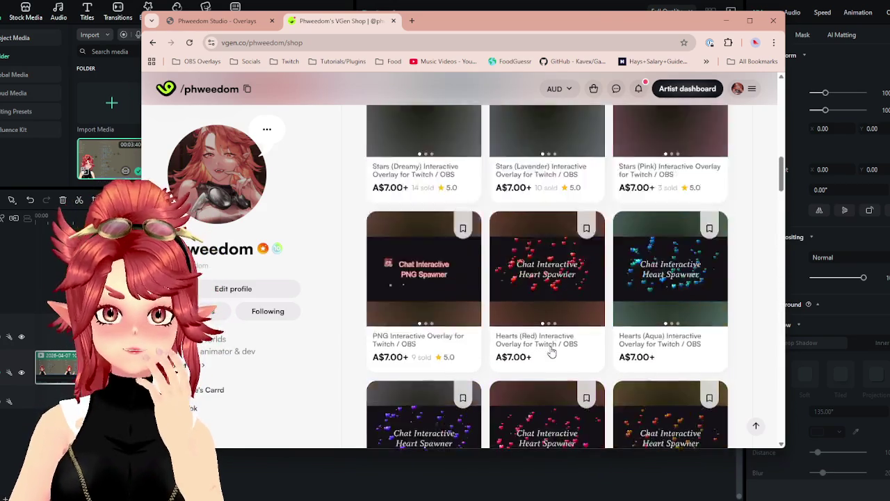
scroll(552, 353, up, 3)
scroll(552, 352, up, 4)
scroll(551, 354, up, 3)
scroll(550, 353, down, 3)
scroll(549, 353, up, 3)
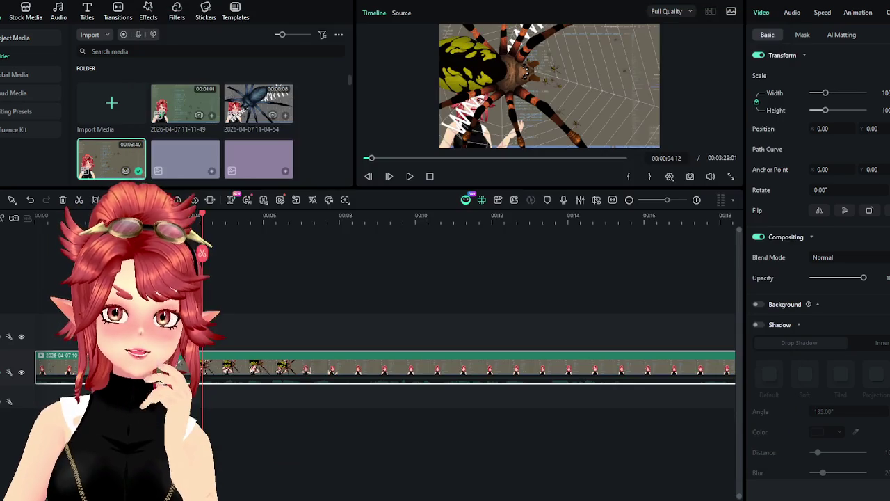
key(alt+Tab)
click(163, 216)
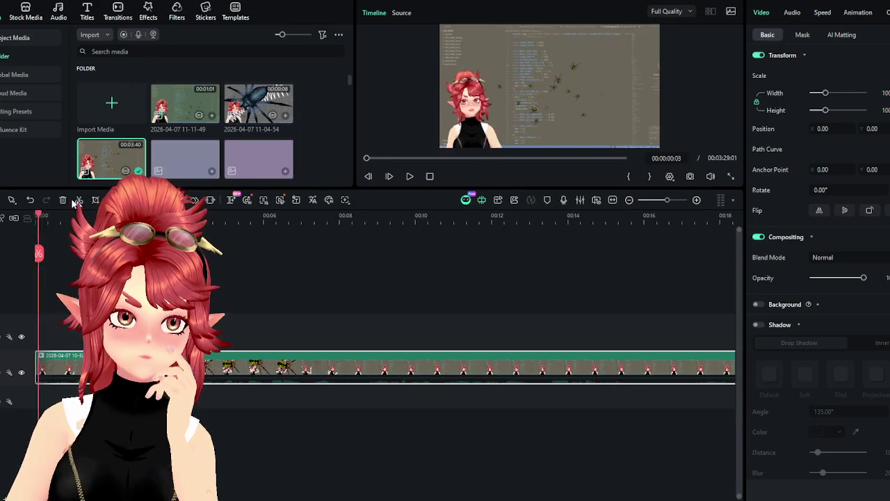
Step: Move to the spider close-up and start a Select Clip Range on the timeline
drag(163, 216, 280, 213)
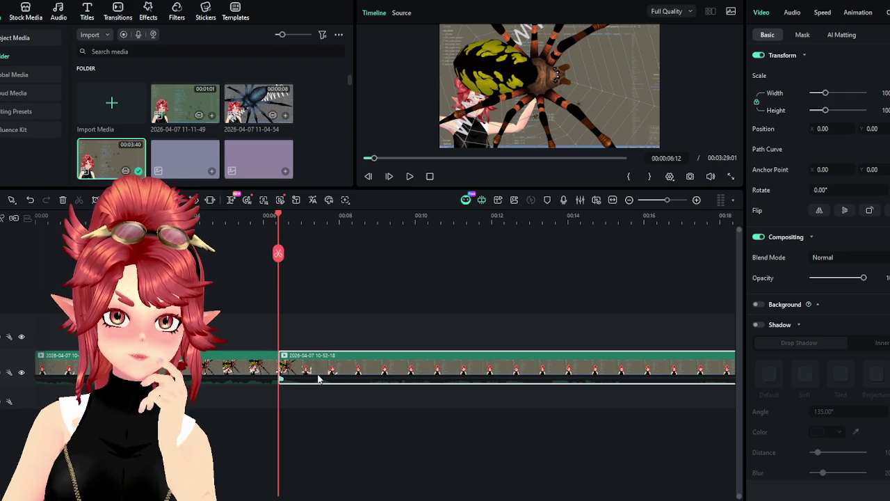
click(295, 327)
right_click(294, 252)
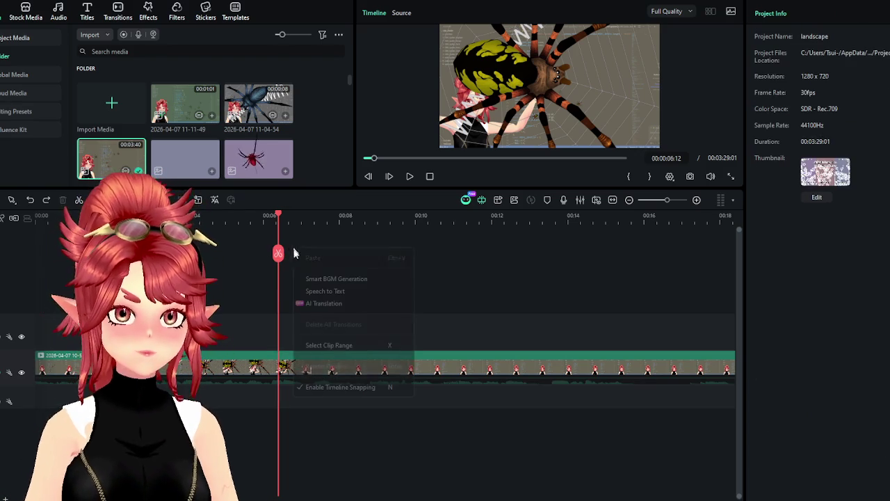
click(332, 362)
scroll(355, 352, down, 5)
scroll(354, 358, down, 2)
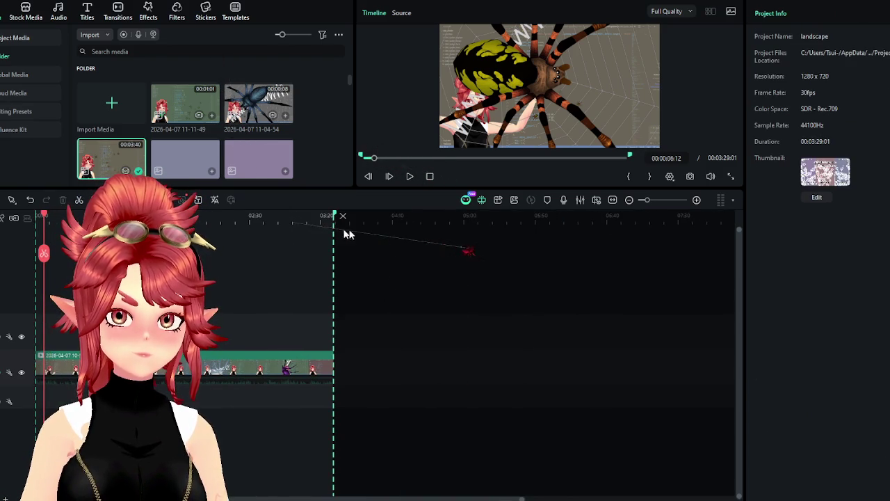
Step: Shorten the marked range so it ends at 00:05
drag(331, 220, 44, 214)
key(shift+z)
click(279, 216)
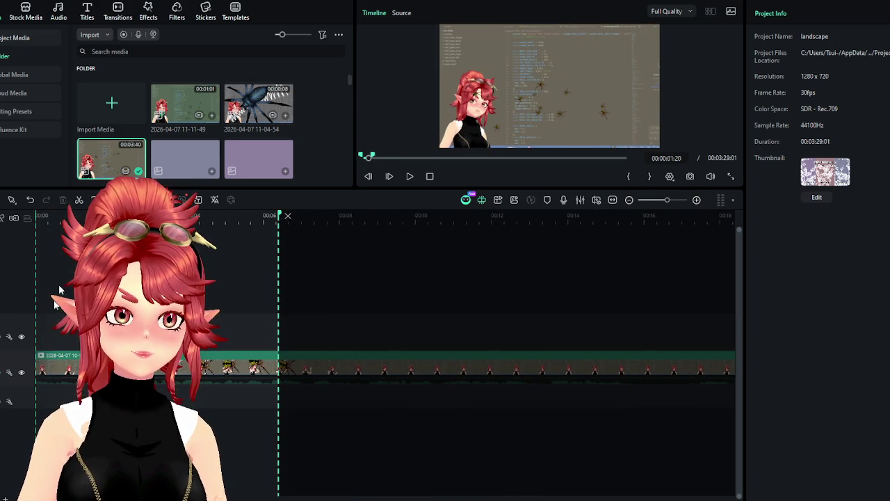
click(36, 359)
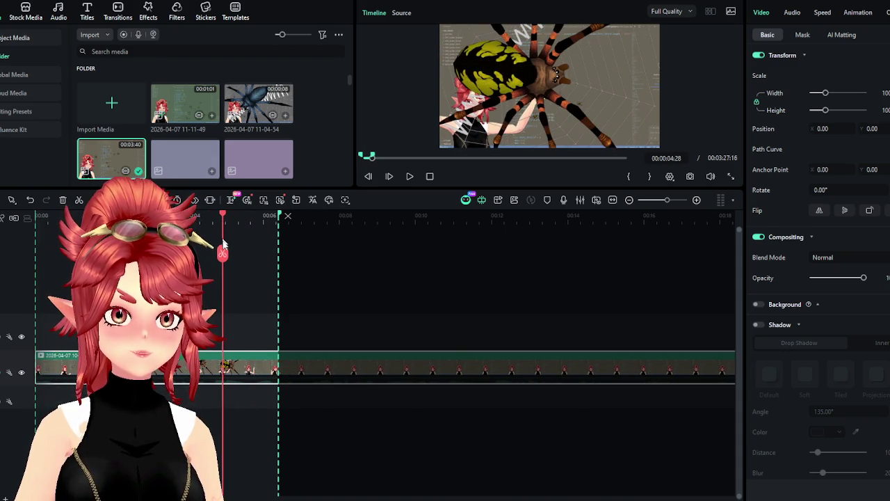
scroll(249, 276, up, 1)
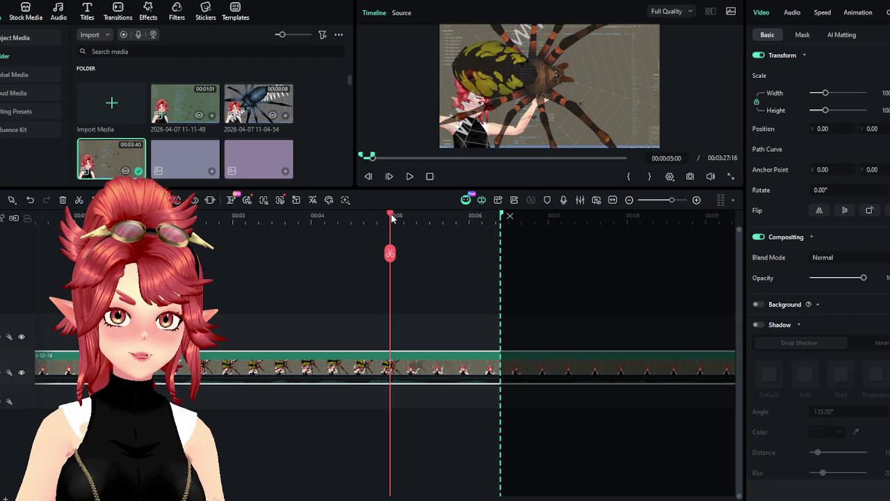
drag(501, 216, 391, 216)
Step: Preview frames near 3 and 4 seconds, then open export for the range
scroll(271, 314, down, 1)
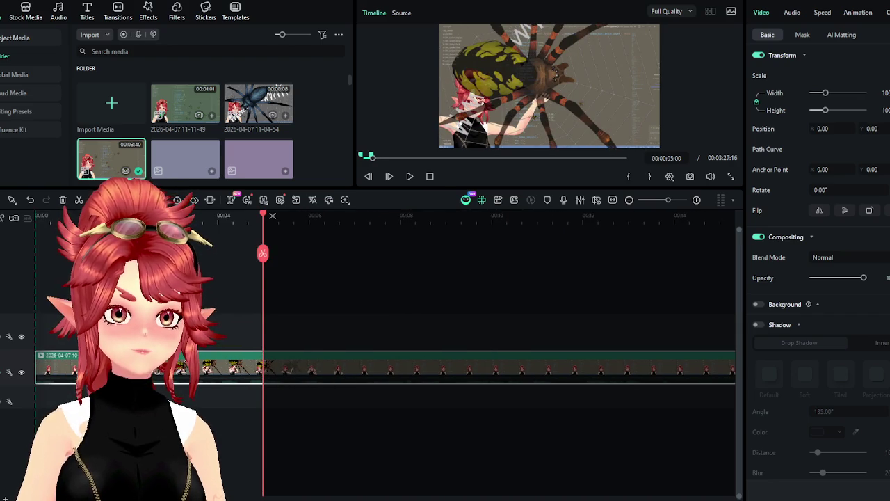
click(191, 215)
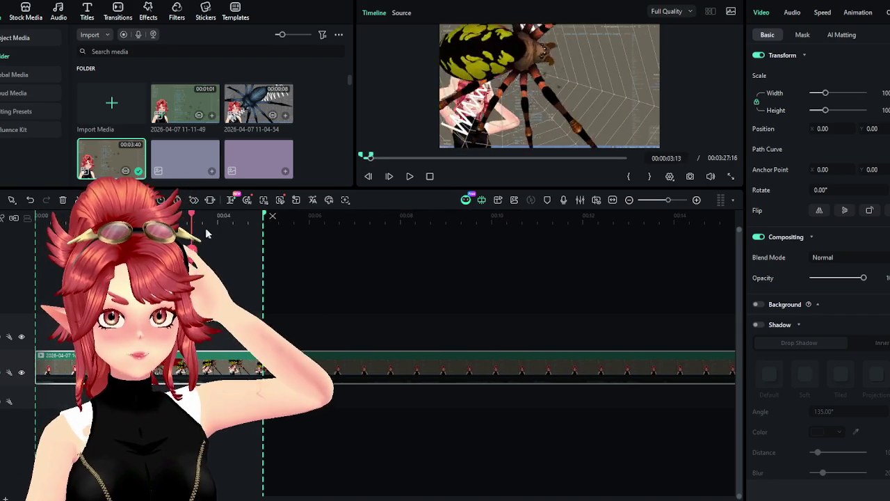
click(237, 231)
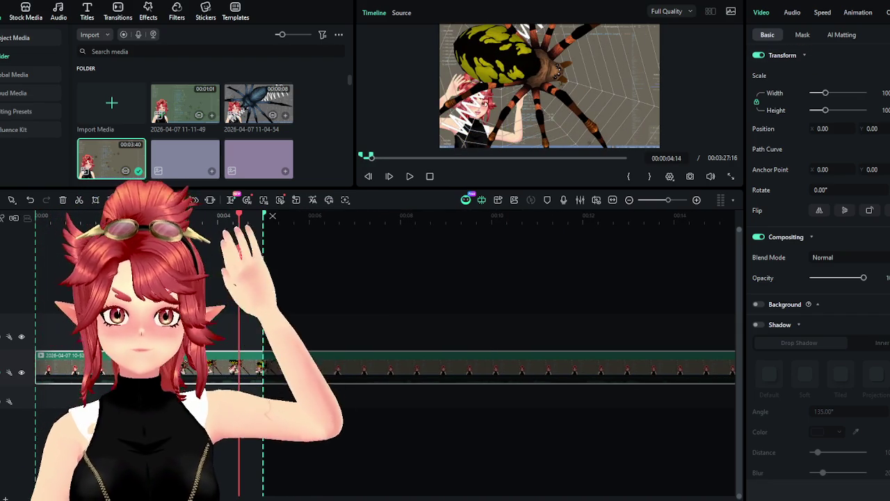
key(ctrl+e)
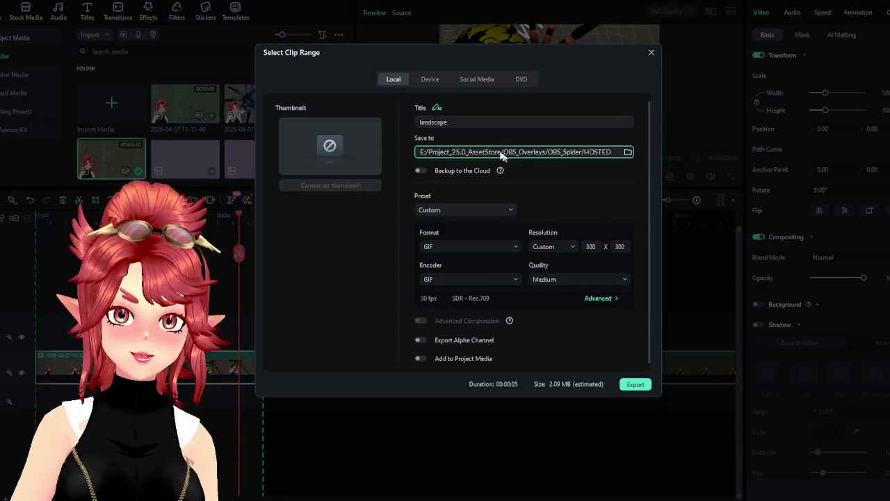
Step: Name the GIF export spider_argiope_large and set its resolution to 720*480
double_click(492, 123)
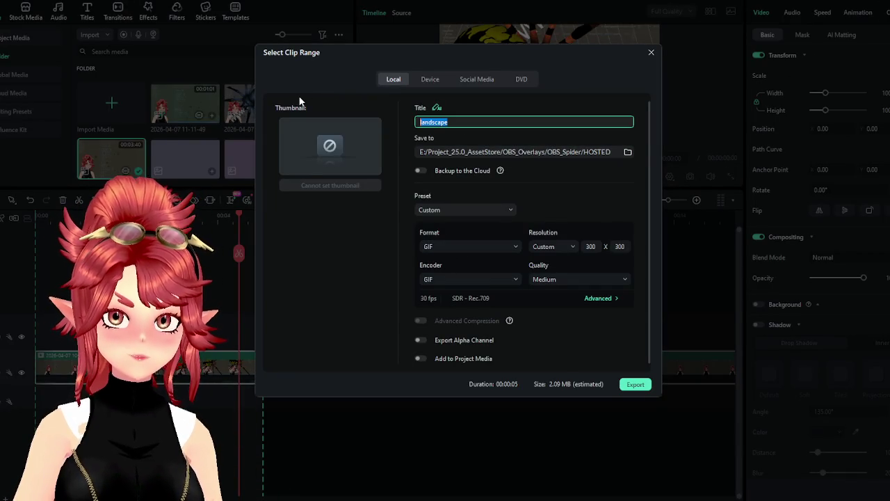
text(spider_argiope_)
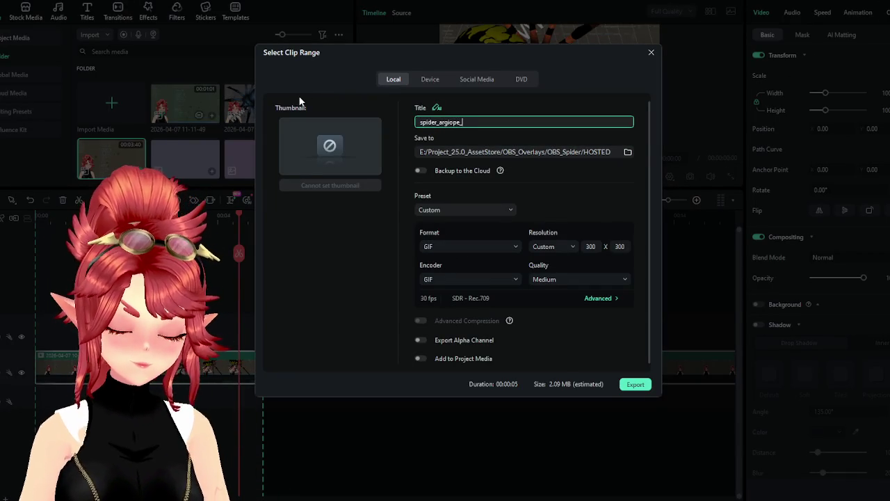
text(large)
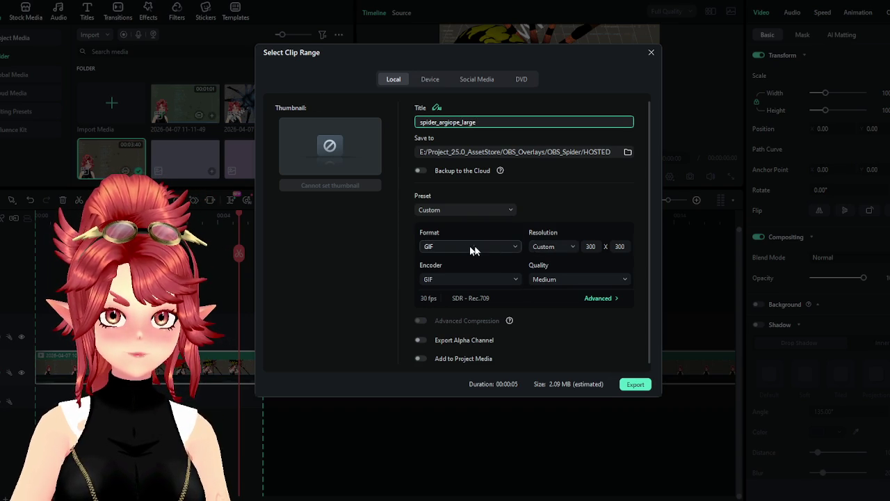
click(552, 247)
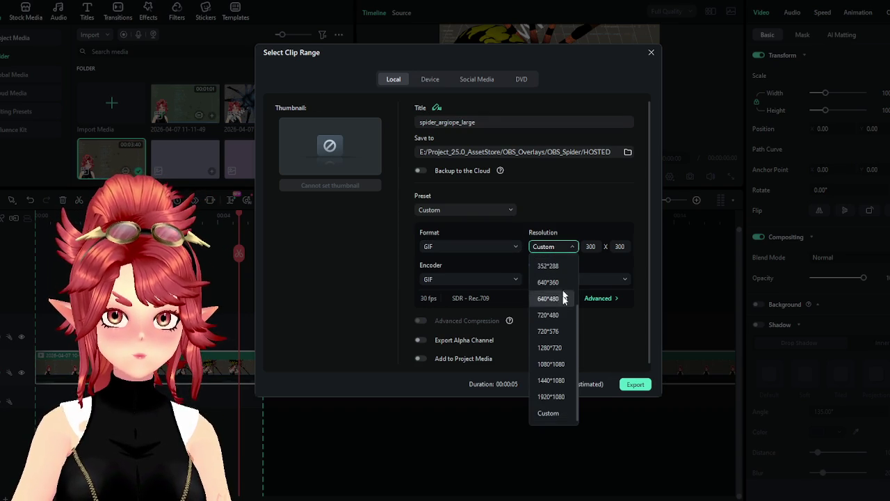
key(Escape)
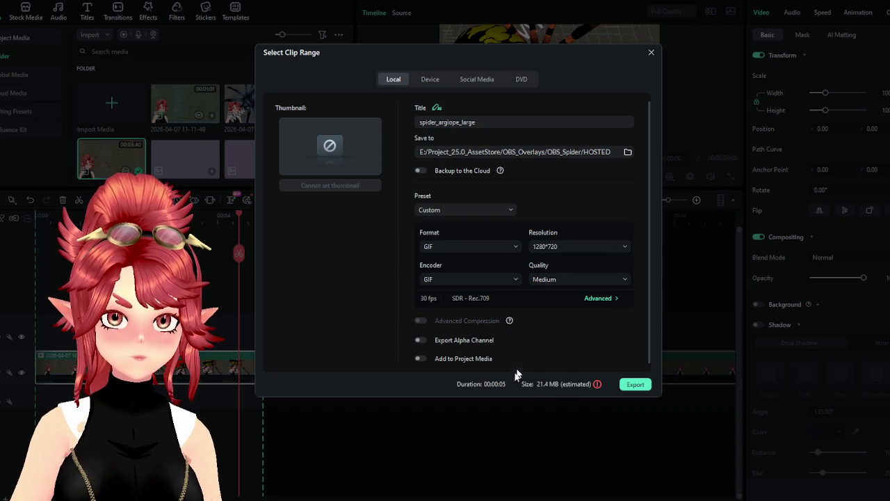
click(560, 247)
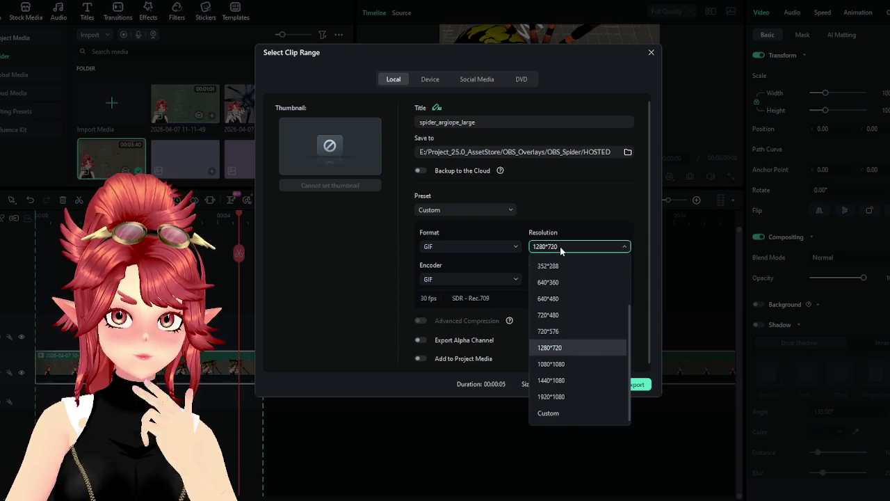
click(553, 321)
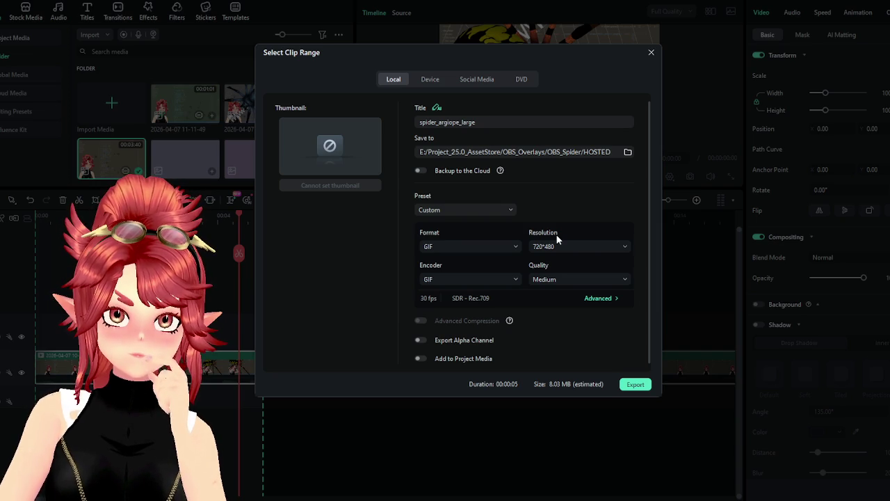
Step: Export the GIF, confirm it in the HOSTED folder, and close the export window
click(639, 386)
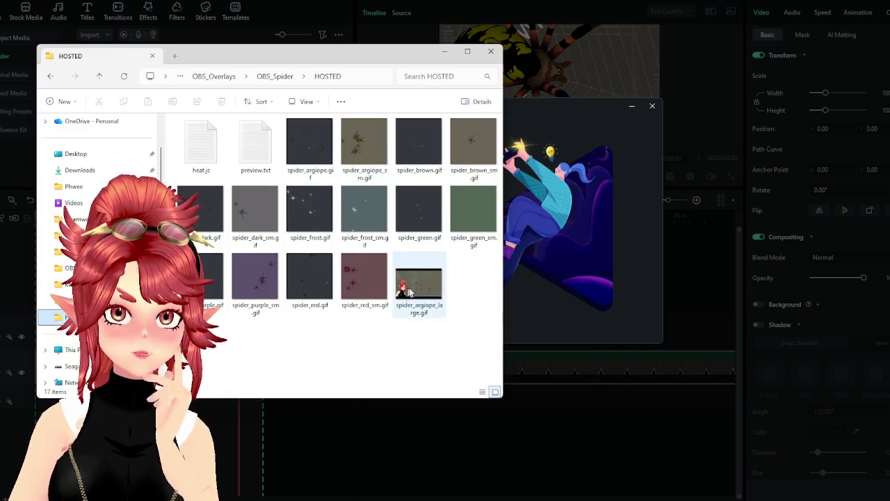
click(409, 292)
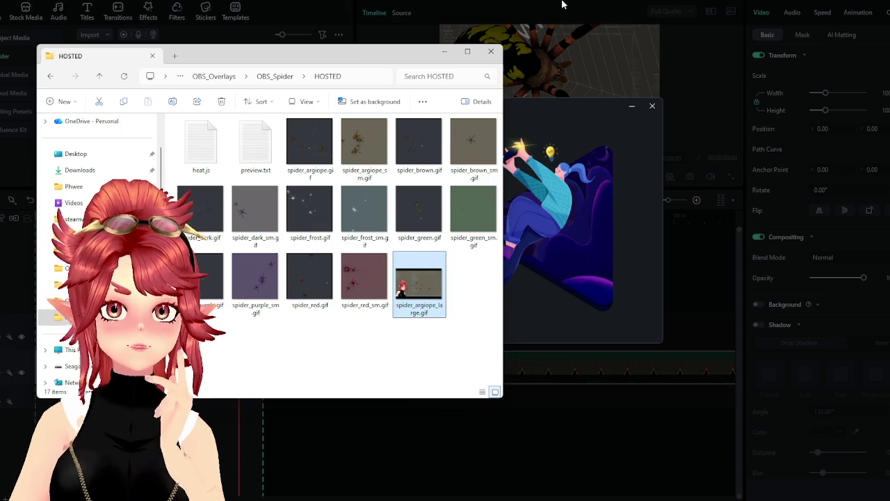
click(566, 110)
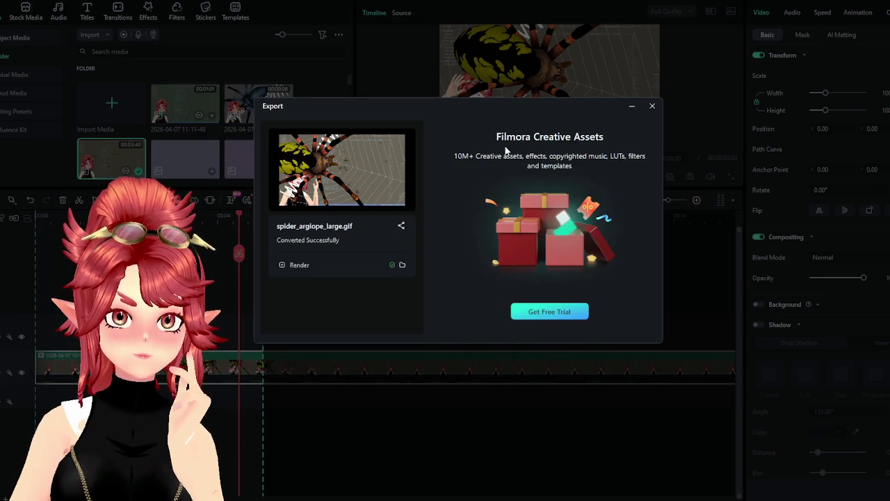
click(654, 107)
Step: Switch to the browser and scroll through the VGen shop
key(alt+Tab)
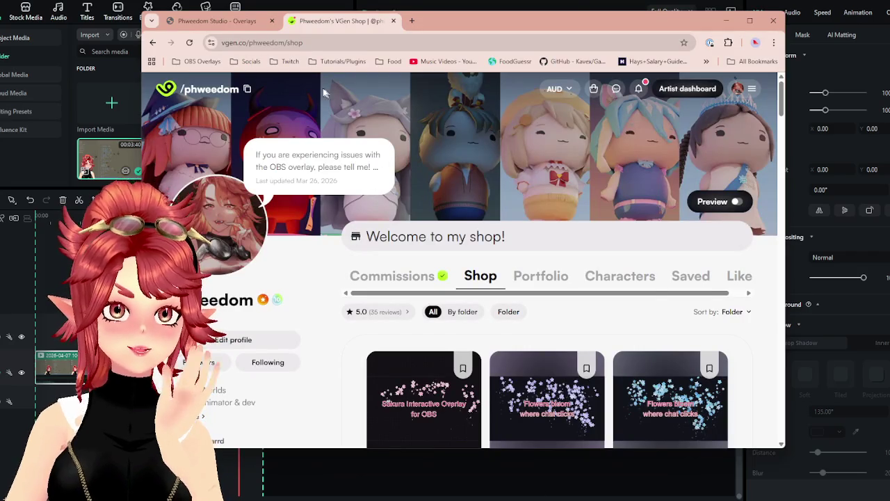
scroll(573, 297, down, 1)
scroll(574, 306, down, 1)
scroll(574, 320, down, 2)
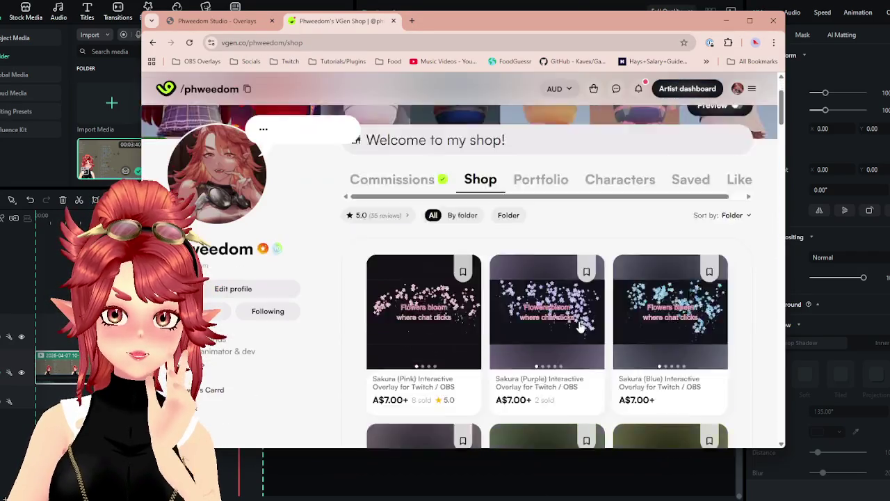
scroll(576, 337, down, 3)
scroll(576, 337, down, 5)
scroll(575, 340, down, 5)
scroll(575, 341, down, 5)
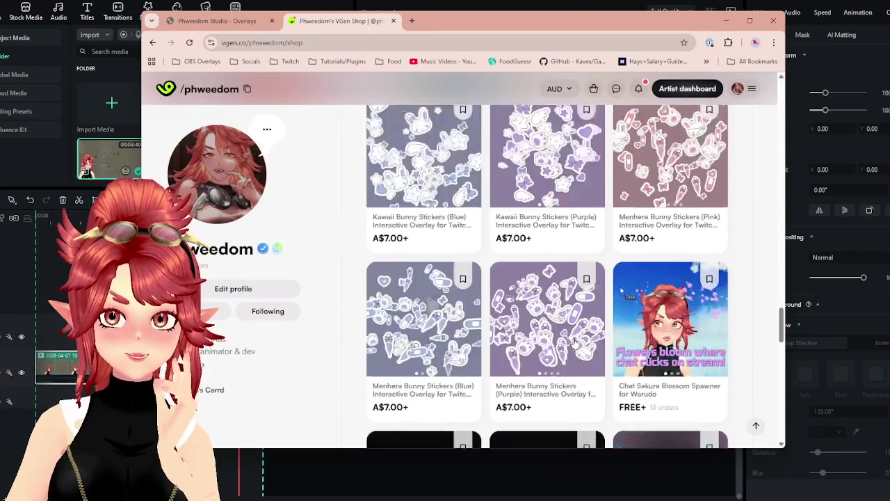
scroll(569, 347, down, 2)
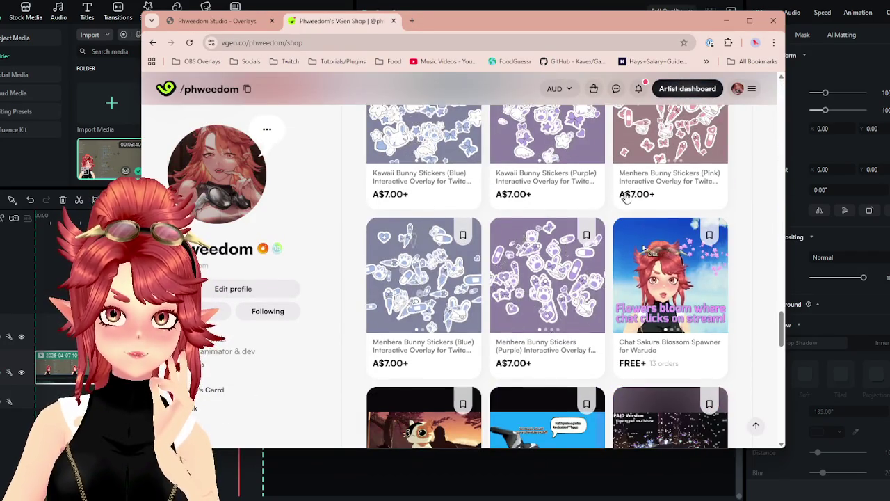
scroll(626, 192, up, 5)
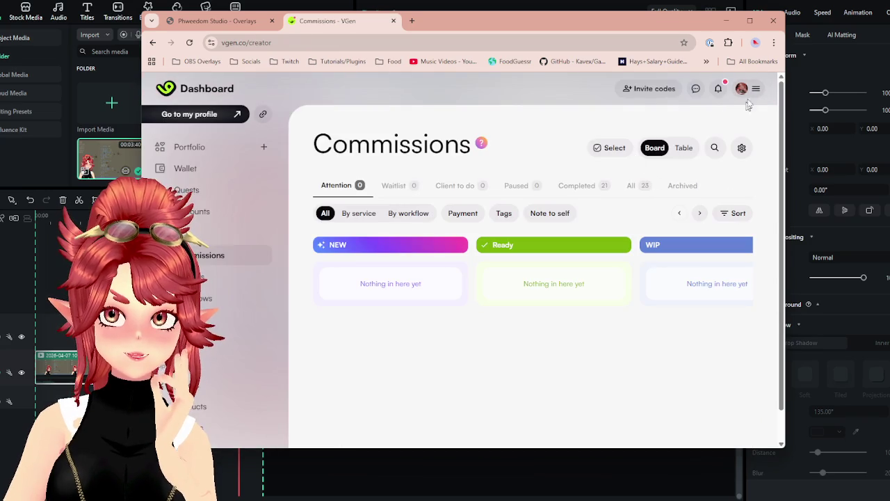
Step: Go to the creator's Products page and duplicate the purple Menhera Bunny Stickers listing
click(755, 89)
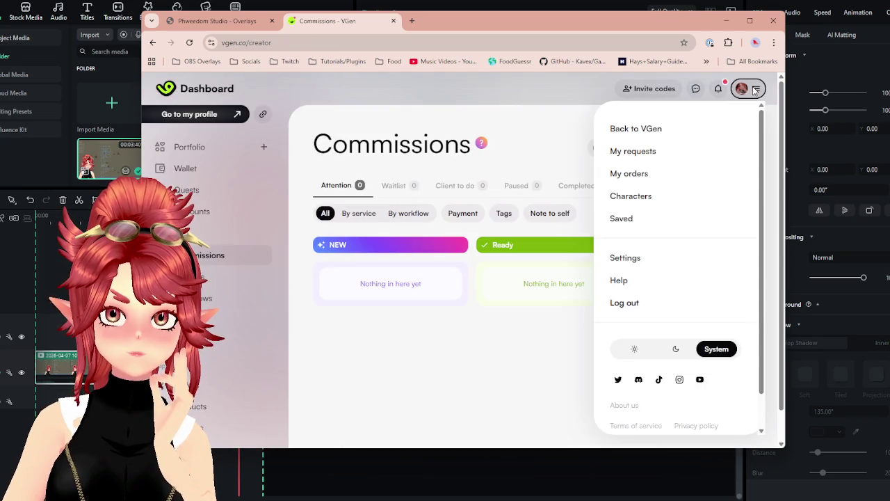
click(201, 406)
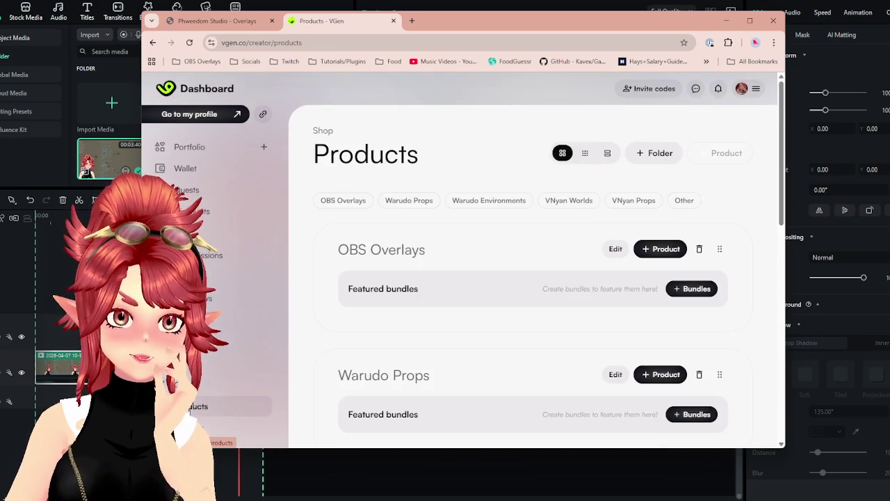
scroll(466, 281, down, 10)
scroll(463, 282, down, 3)
scroll(526, 324, down, 2)
scroll(525, 326, down, 5)
scroll(612, 325, down, 4)
scroll(701, 325, up, 1)
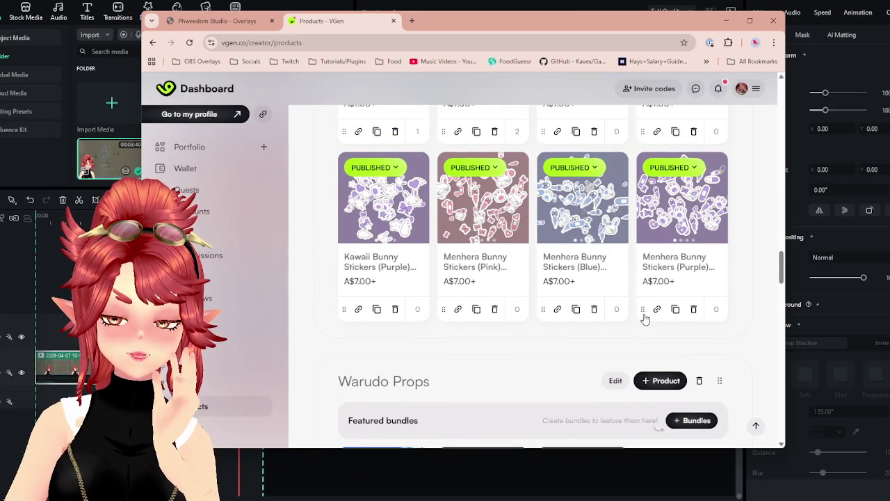
click(674, 310)
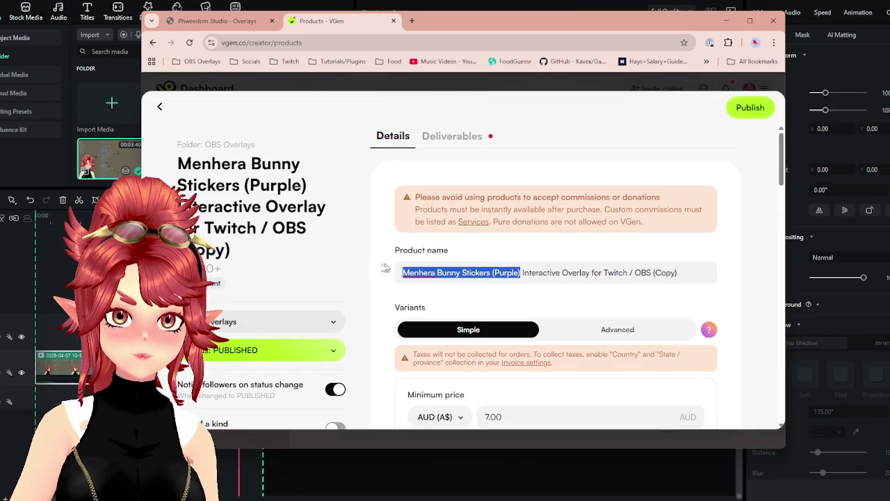
Step: Rename the copy to 'Spider Argiope Interactive Overlay for Twitch / OBS', dropping '(Copy)'
text(Spird)
key(BackSpace)
key(BackSpace)
text(der Argoipe)
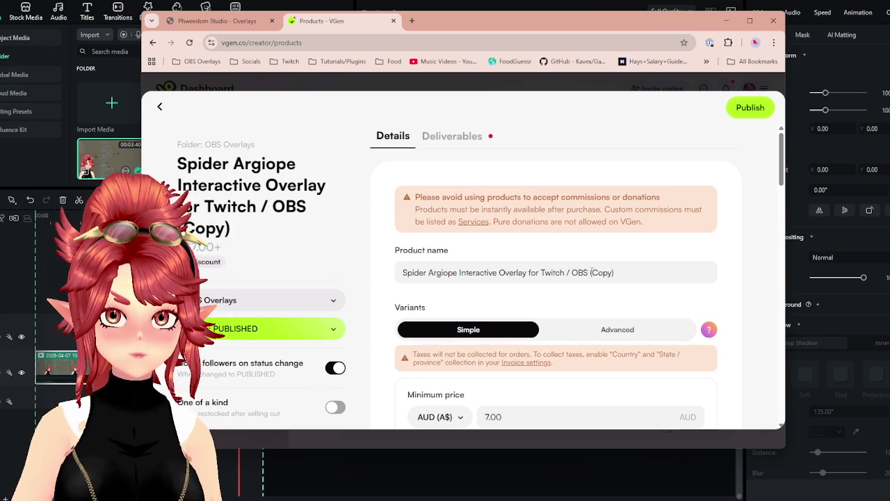
key(BackSpace)
Step: Scroll to the Media section and remove the second media item's video
scroll(501, 294, down, 2)
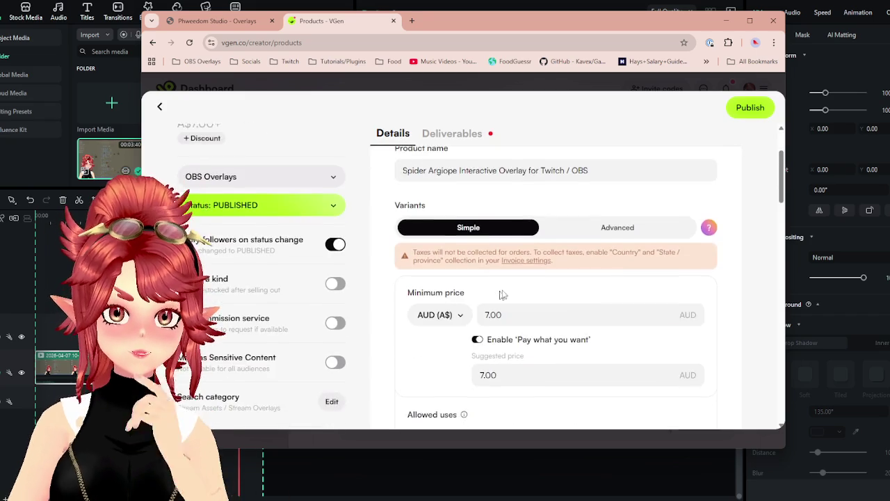
scroll(501, 294, down, 1)
scroll(468, 278, down, 3)
scroll(568, 262, up, 5)
scroll(556, 304, down, 1)
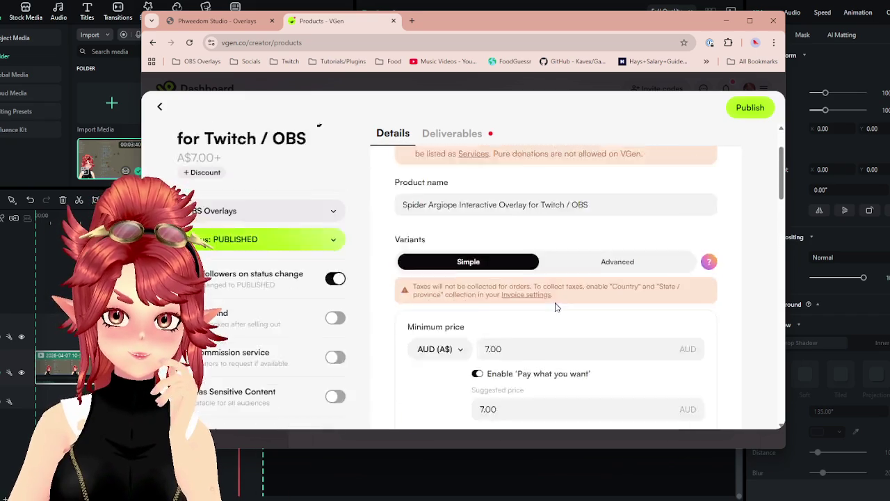
scroll(551, 311, down, 8)
scroll(537, 308, down, 2)
click(591, 221)
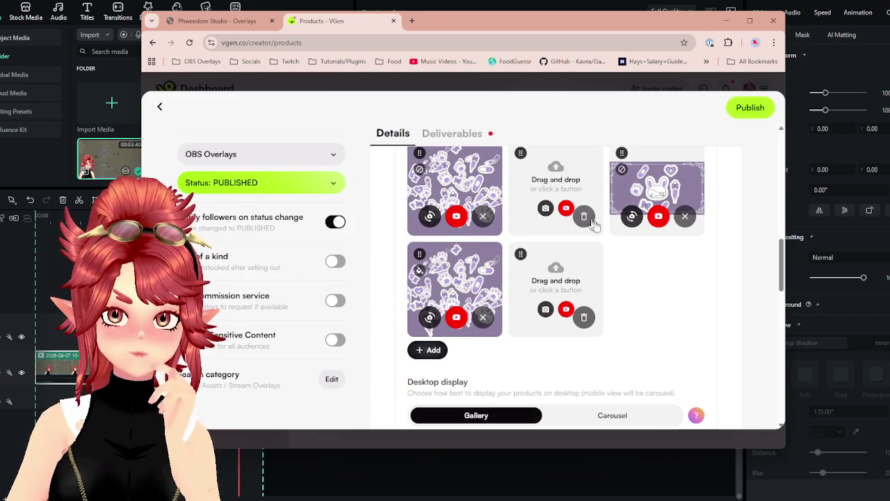
Step: Remove the three remaining bunny sticker media images
click(685, 219)
click(483, 317)
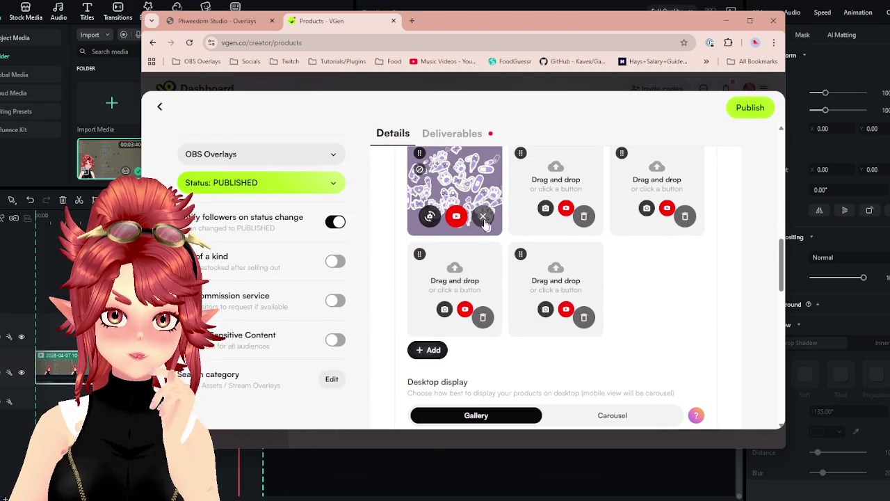
click(483, 216)
Step: Drag spider_argiope_large.gif from the folder into the first media upload slot
key(alt+Tab)
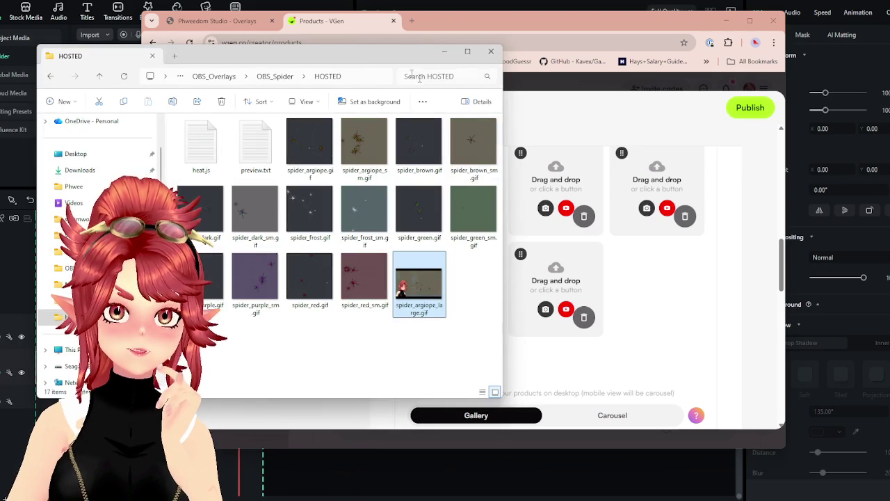
key(alt+Tab)
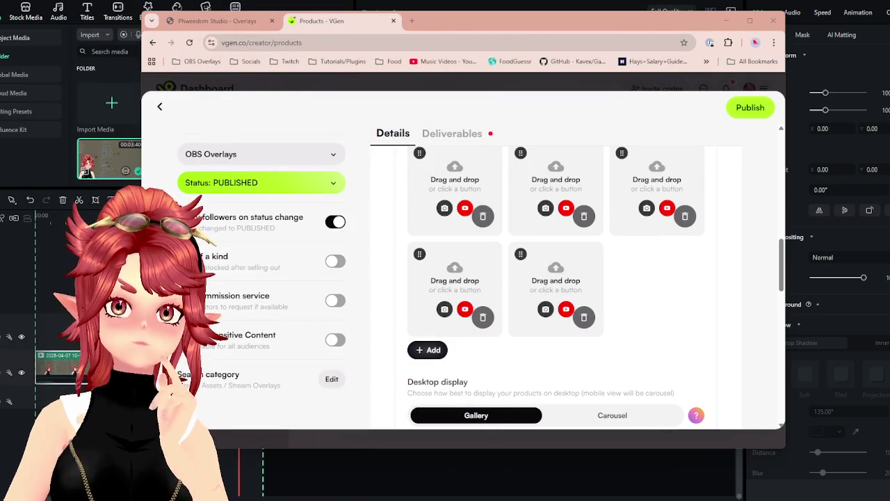
drag(521, 139, 465, 193)
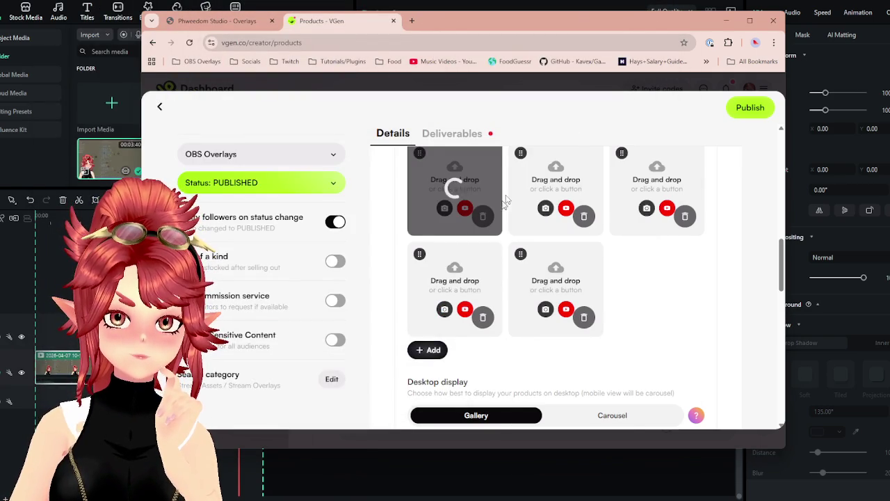
drag(467, 197, 468, 199)
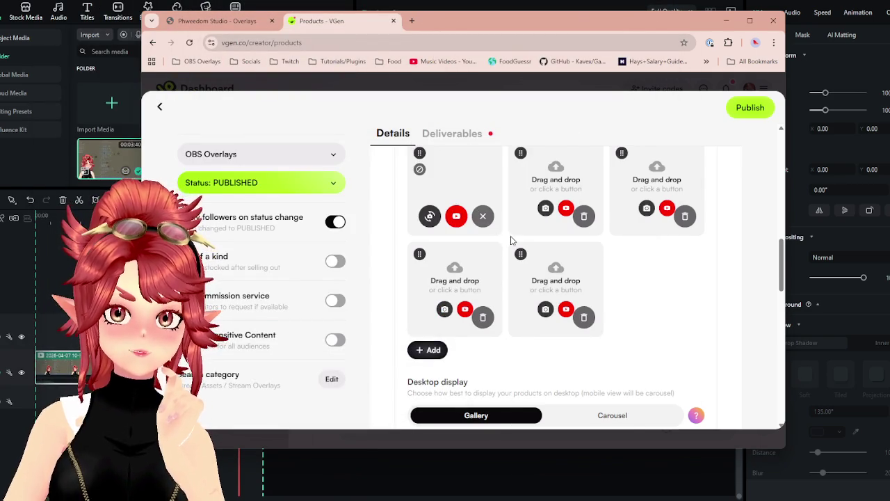
scroll(511, 240, up, 1)
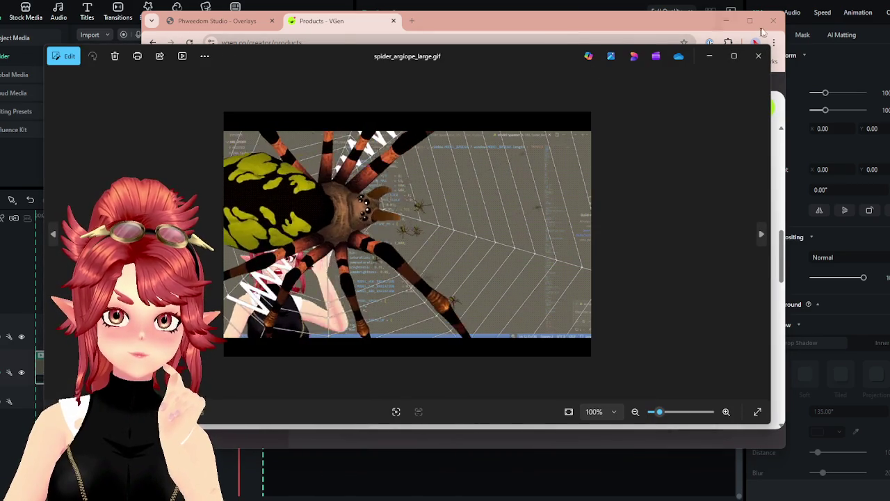
click(759, 55)
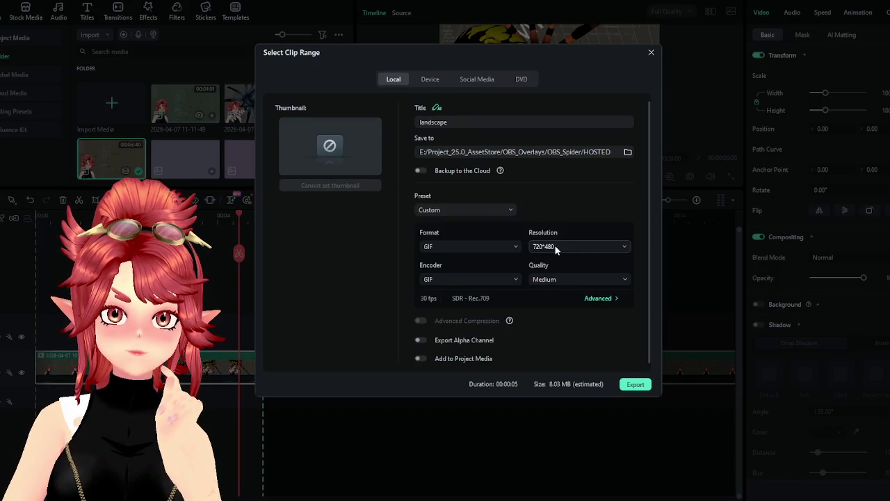
Step: Export landscape.gif at 640*480 and close the finished export window
click(555, 248)
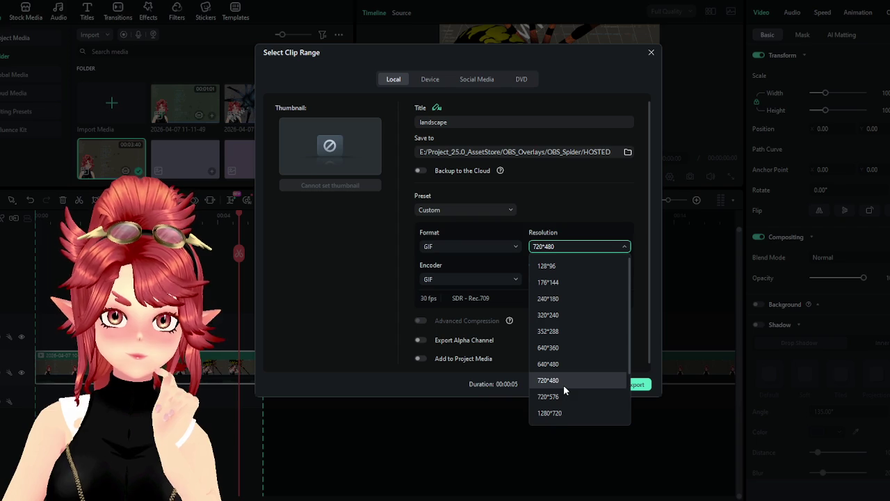
click(558, 365)
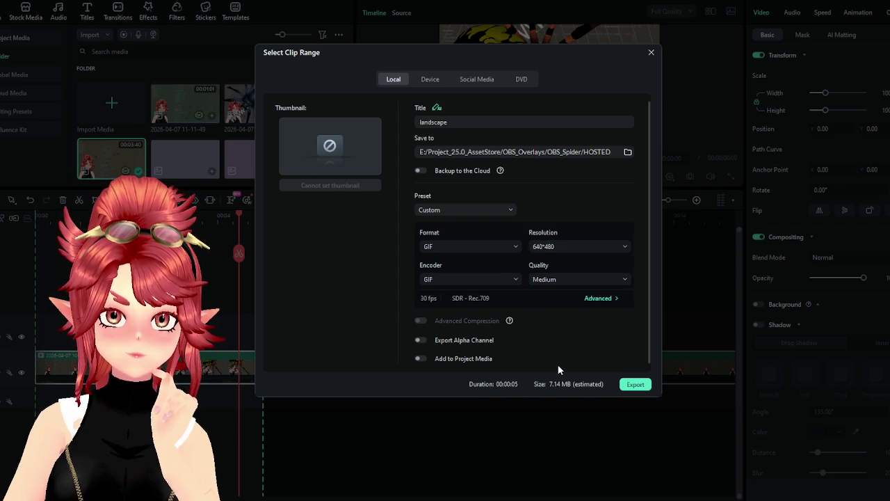
click(635, 385)
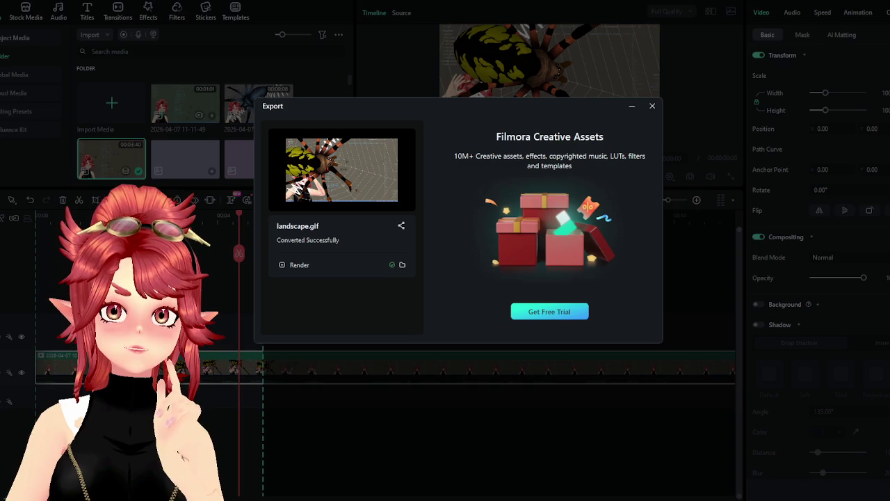
click(652, 106)
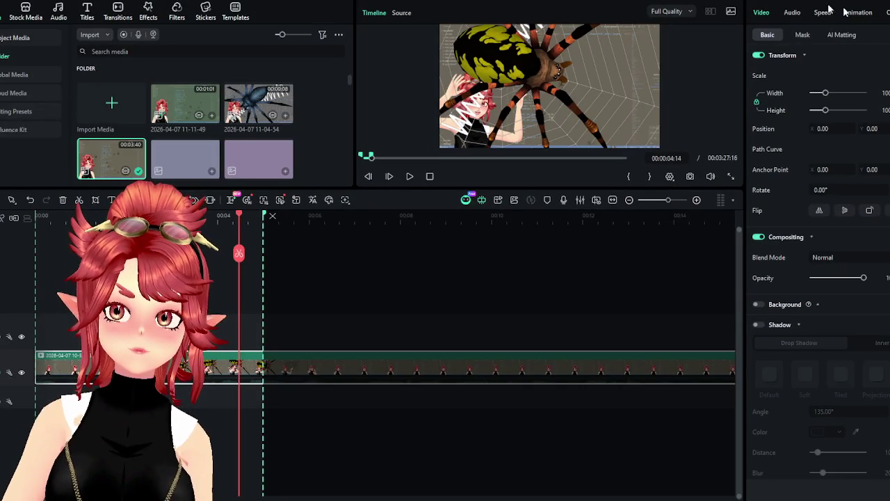
Step: Reopen the export settings and export landscape-1.gif at 640*360
key(ctrl+e)
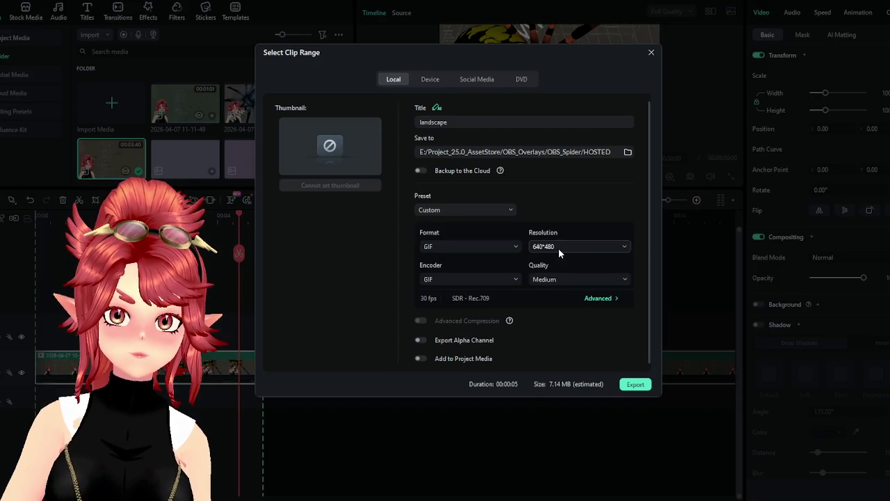
click(560, 248)
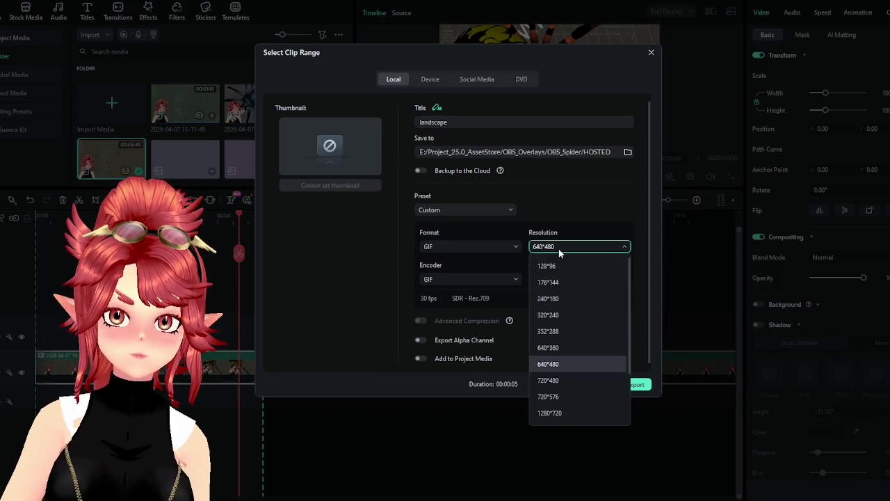
click(550, 414)
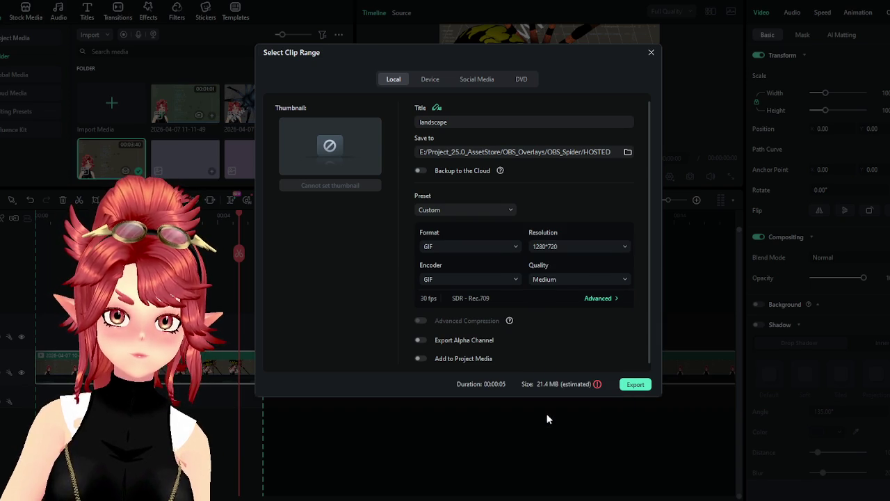
click(563, 249)
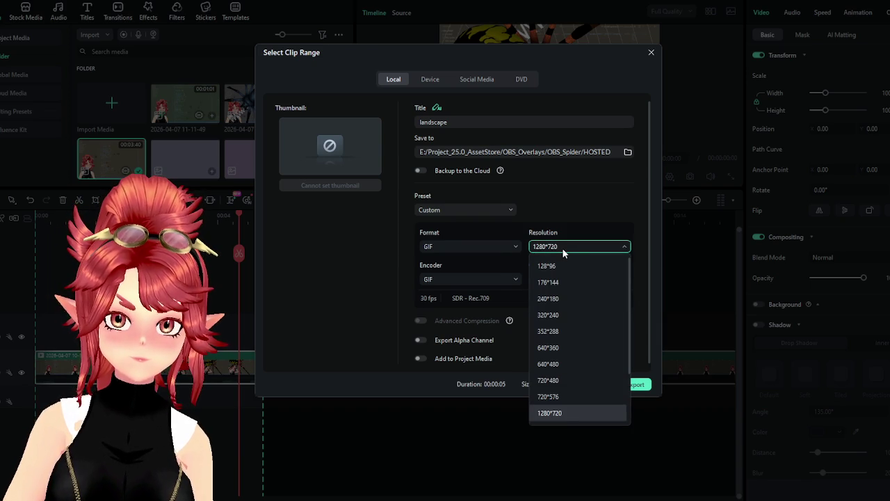
click(548, 348)
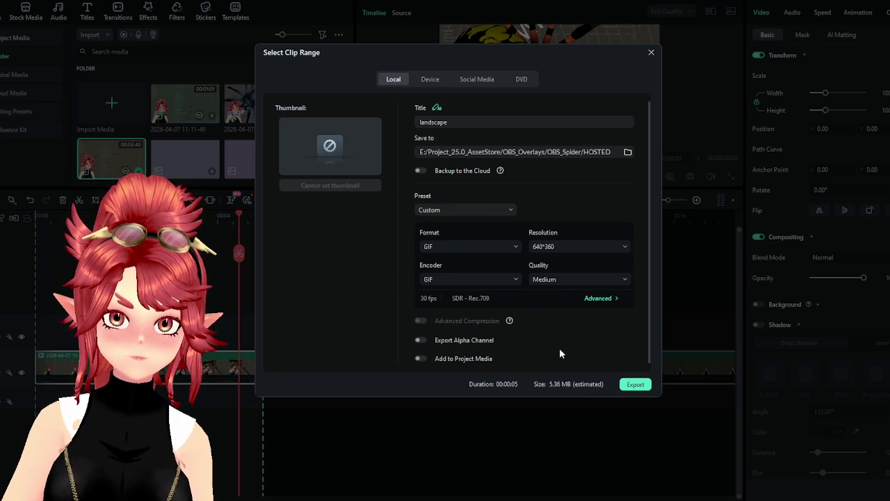
click(635, 384)
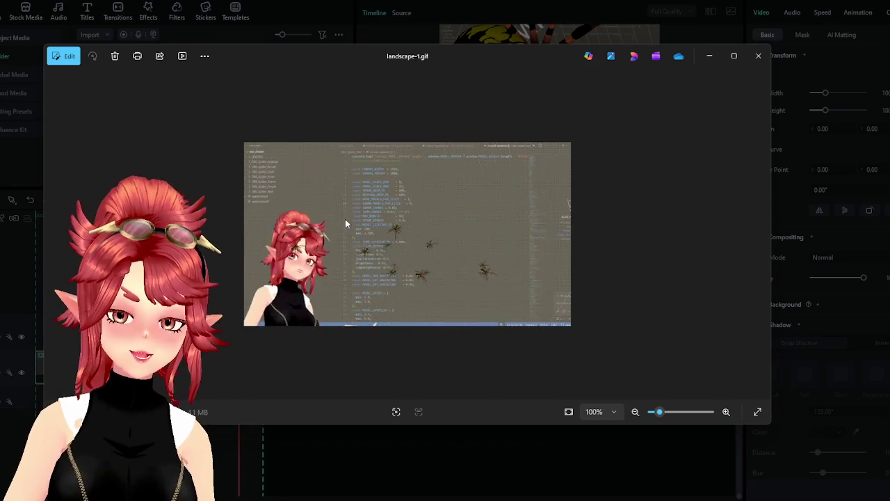
Step: Preview the exported GIF, minimize the preview, and close the export window
drag(364, 61, 439, 60)
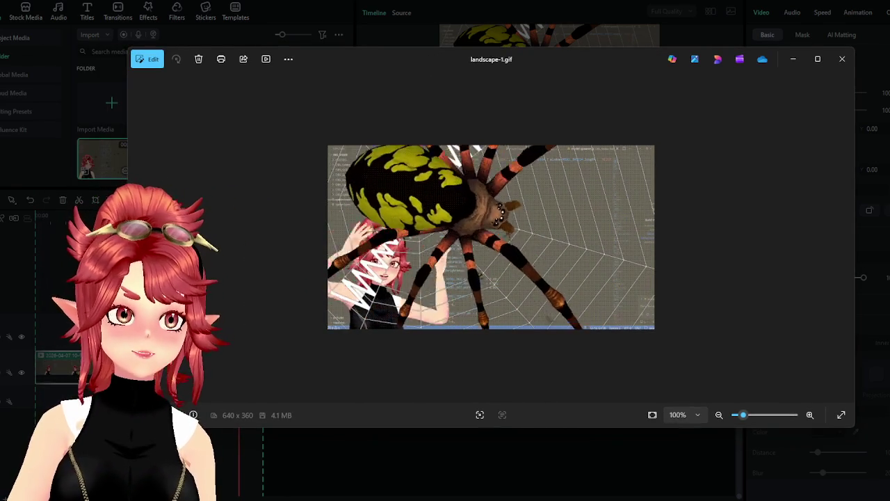
click(794, 59)
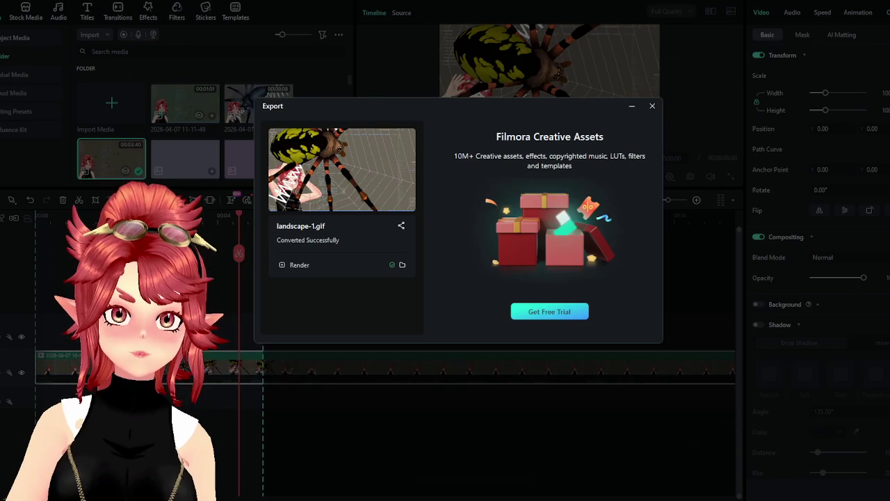
click(653, 108)
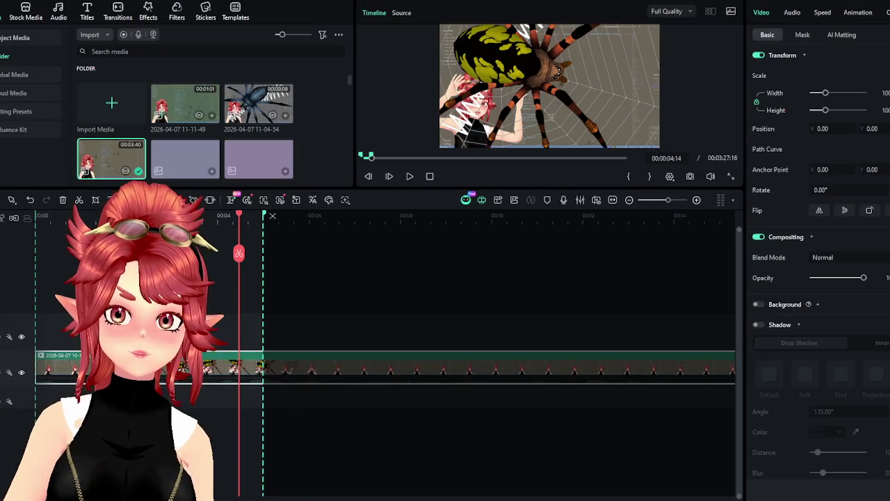
Step: Bring up the Phweedom Studio Interactive Overlays tab in the browser
key(alt+Tab)
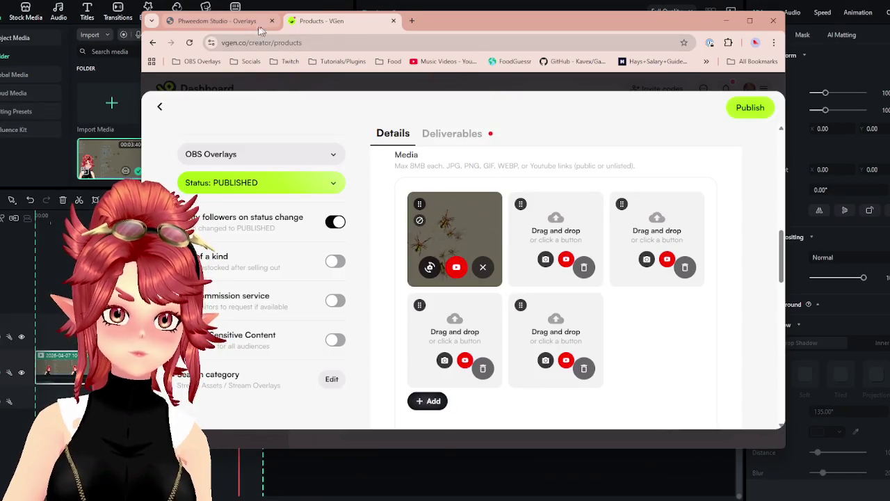
click(237, 21)
scroll(596, 218, up, 5)
scroll(596, 219, up, 5)
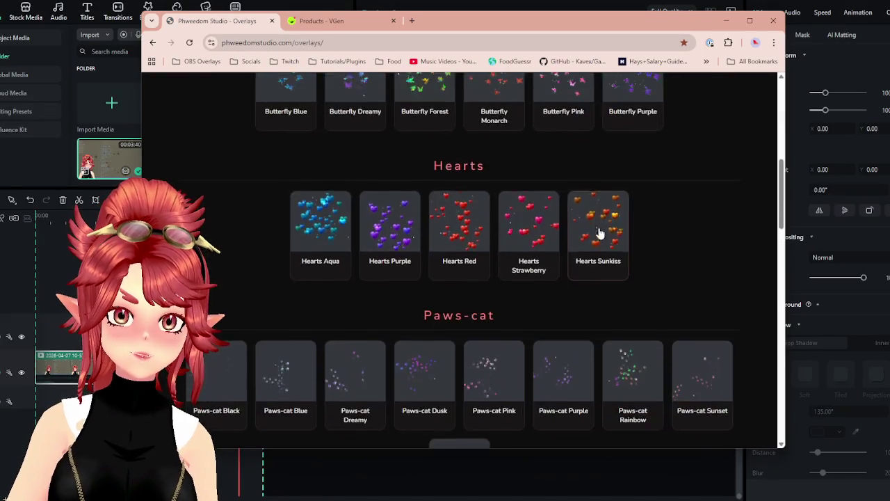
scroll(596, 233, up, 5)
Step: Scroll through the overlay families and return to the top of the catalogue
scroll(601, 236, down, 2)
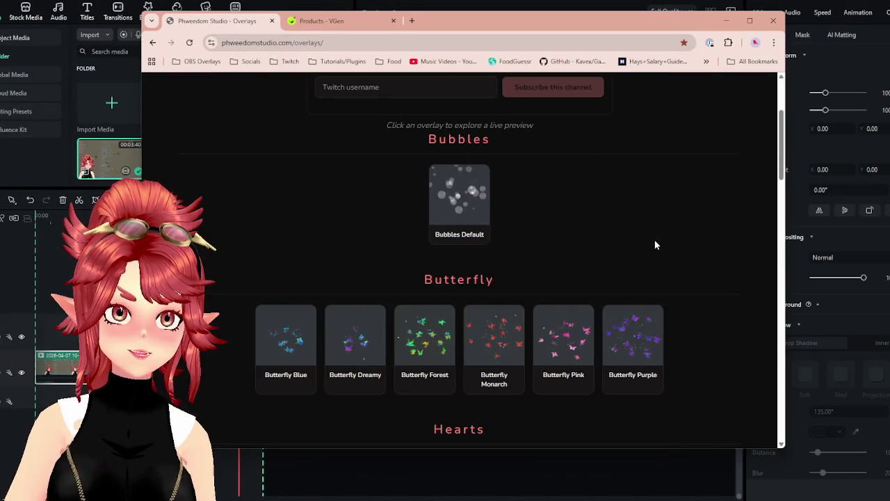
scroll(633, 238, down, 2)
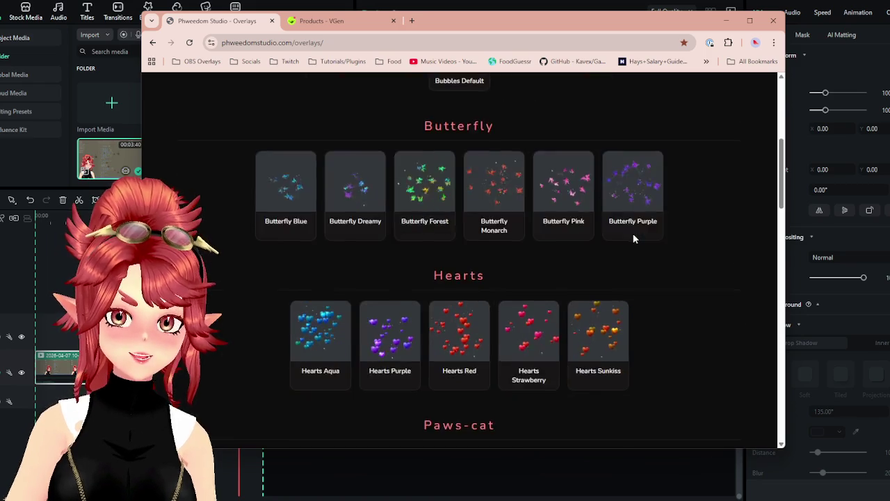
scroll(633, 239, down, 5)
scroll(633, 239, down, 1)
scroll(633, 239, down, 5)
scroll(633, 239, down, 3)
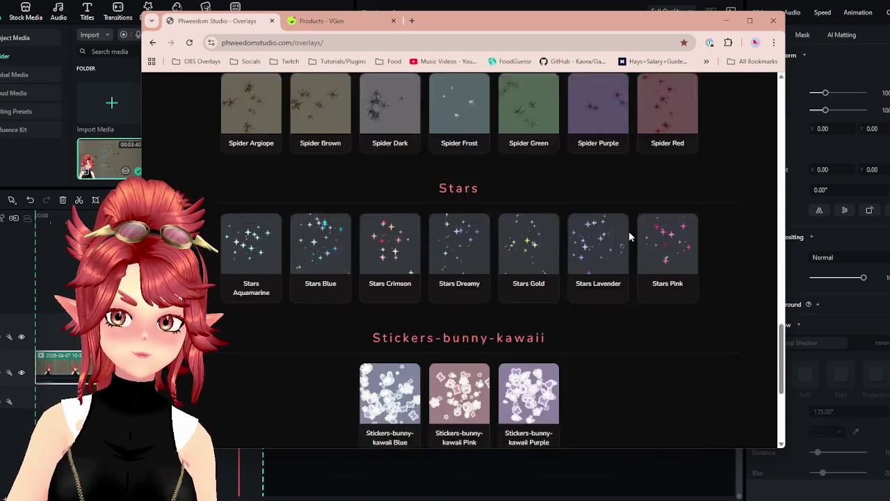
scroll(629, 237, down, 3)
scroll(628, 238, up, 1)
scroll(629, 238, up, 5)
scroll(628, 237, up, 2)
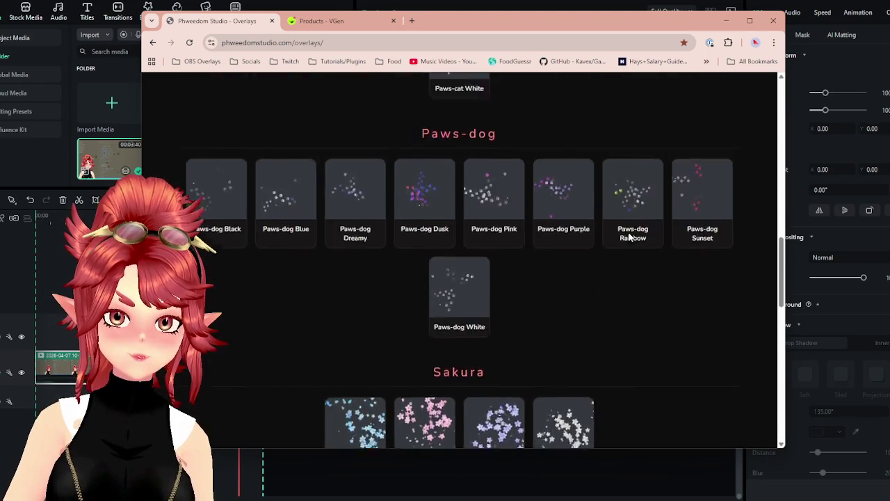
scroll(629, 237, up, 5)
scroll(629, 237, up, 4)
scroll(629, 238, up, 2)
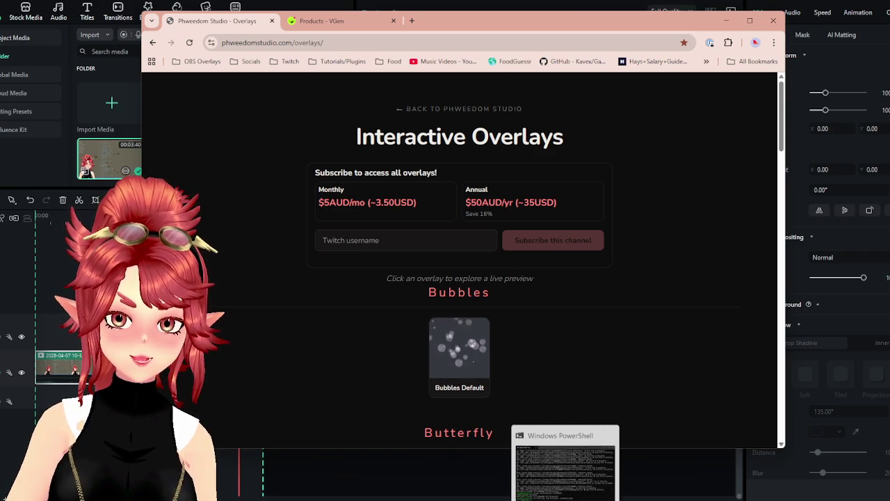
click(412, 20)
Step: Search the web for how to get a Twitch ID from a username
text(get twit)
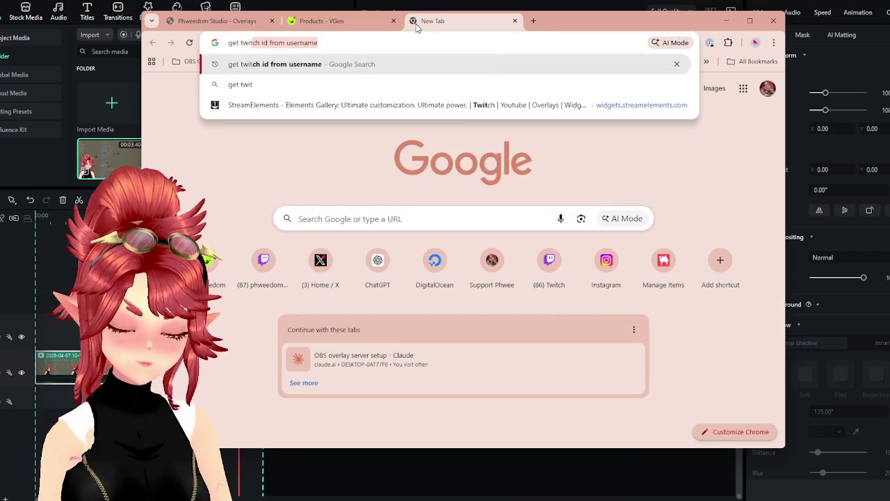
text(ch)
key(Return)
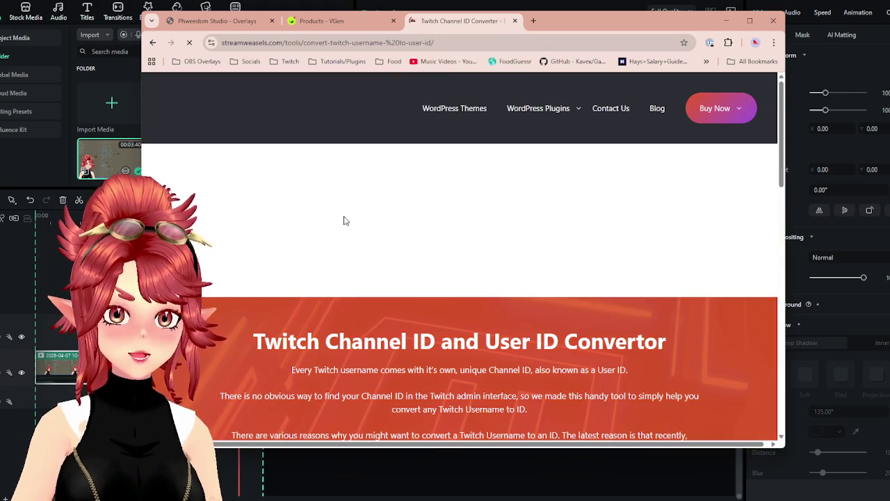
scroll(344, 220, down, 4)
scroll(344, 221, down, 3)
Step: Enter the customer's Twitch username in StreamWeasels and convert it to a channel ID
click(341, 233)
click(341, 233)
text(eggerzman)
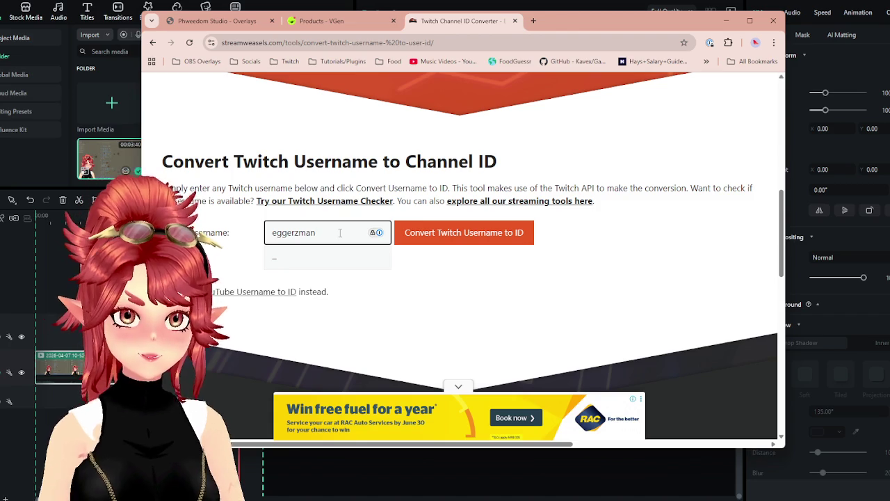
click(424, 229)
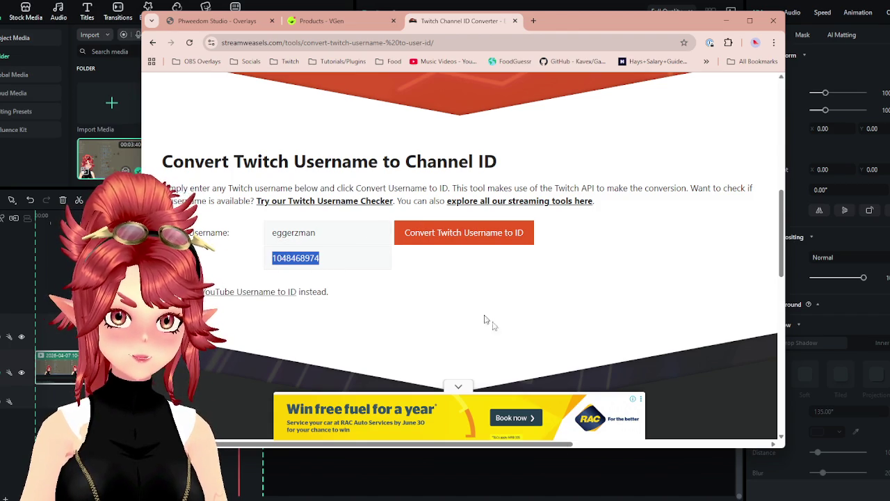
key(alt+Tab)
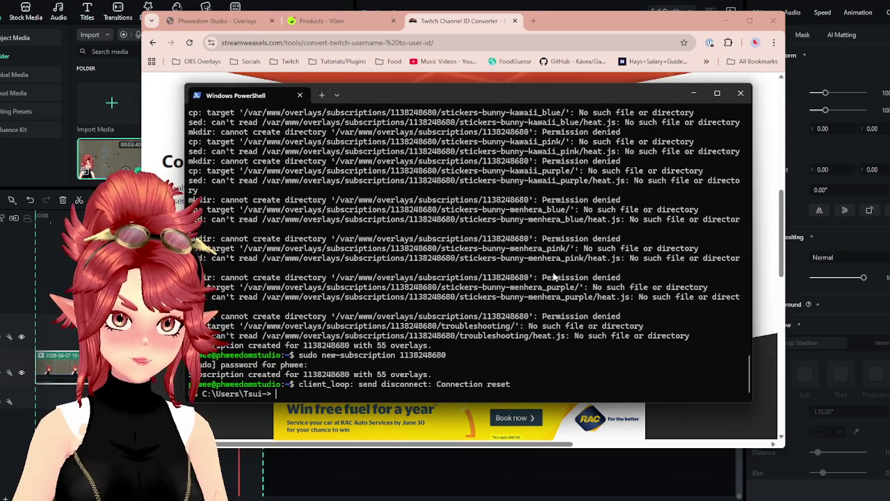
Step: SSH into the overlay server and run new-subscription for the channel ID with 55 overlays
key(Return)
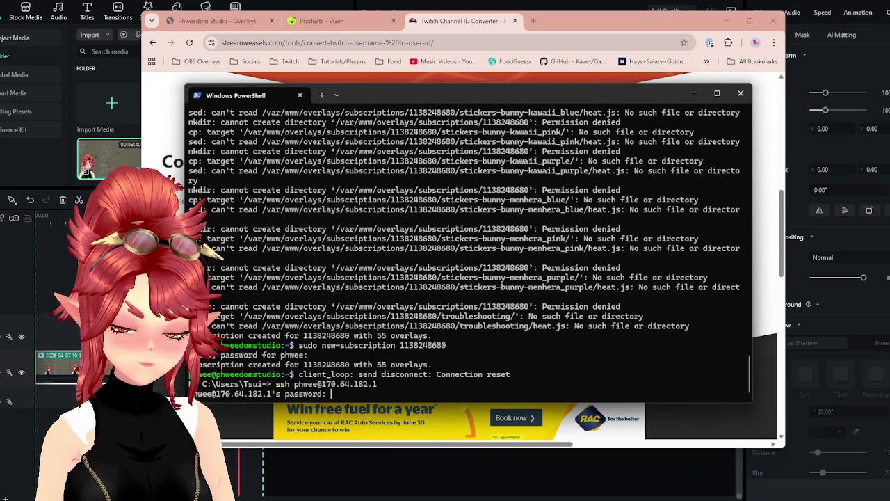
key(Return)
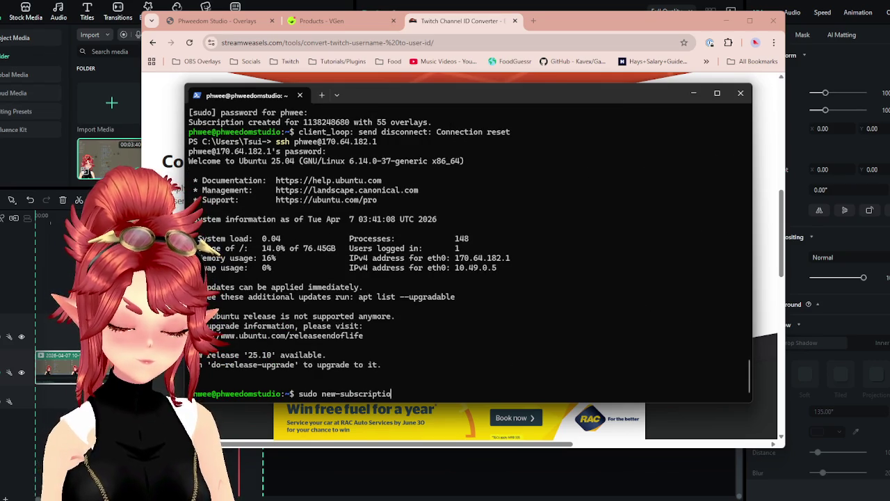
key(Return)
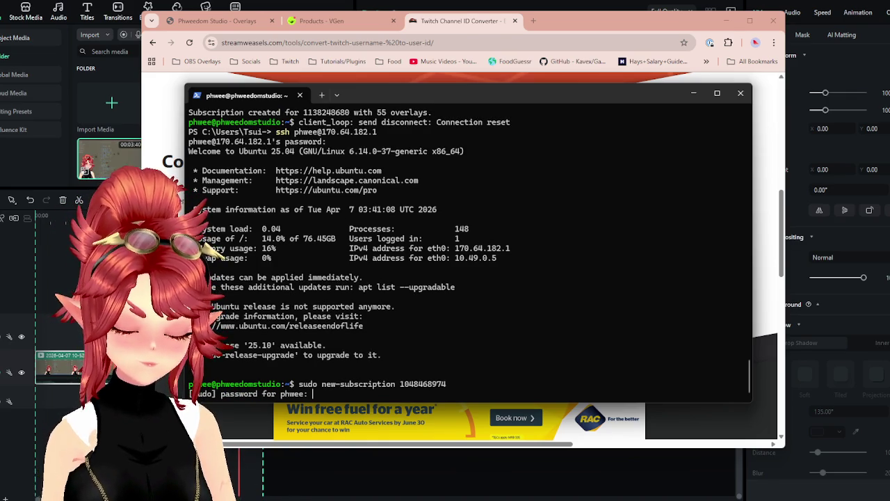
key(Return)
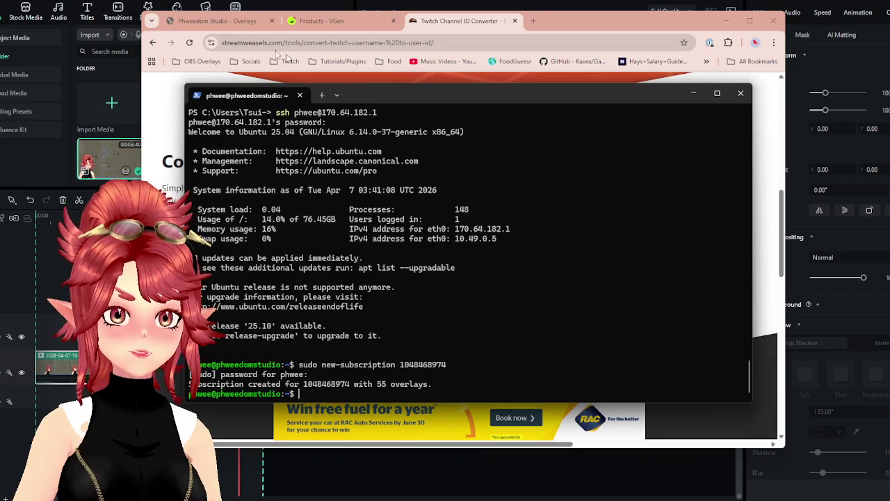
click(230, 20)
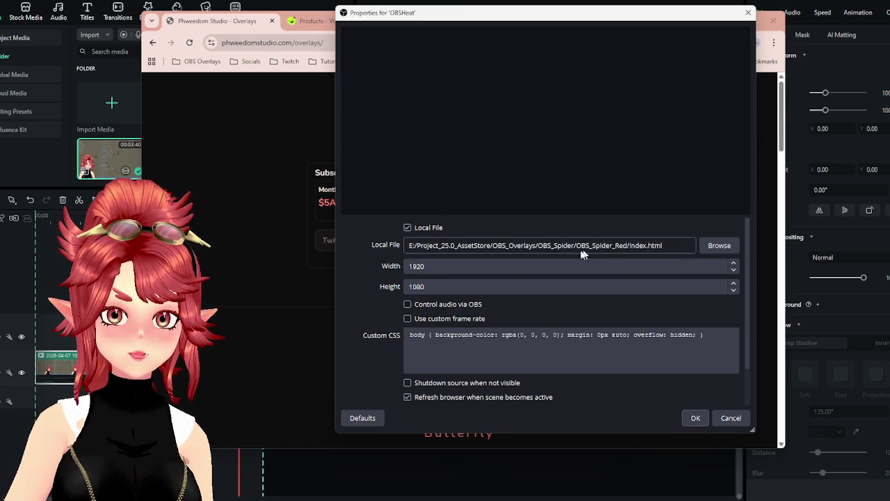
Step: Switch the OBSHeat source from a local file to a URL and select the overlays page address
click(407, 228)
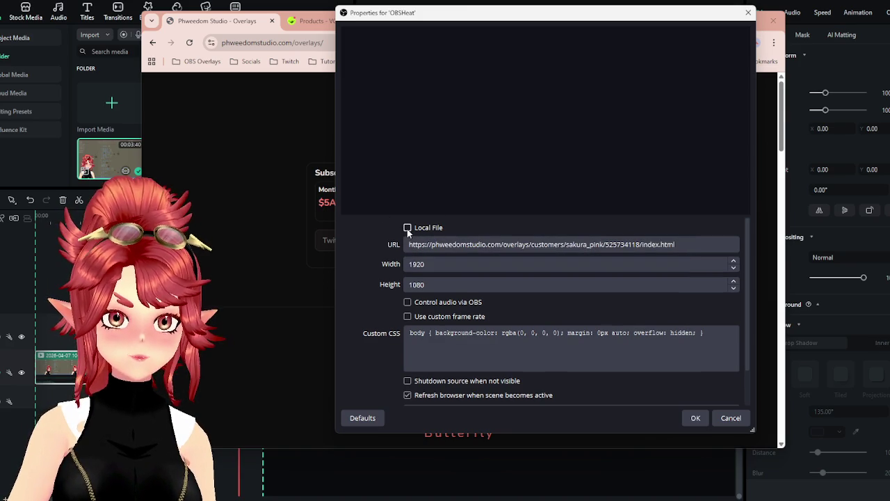
click(239, 120)
click(271, 43)
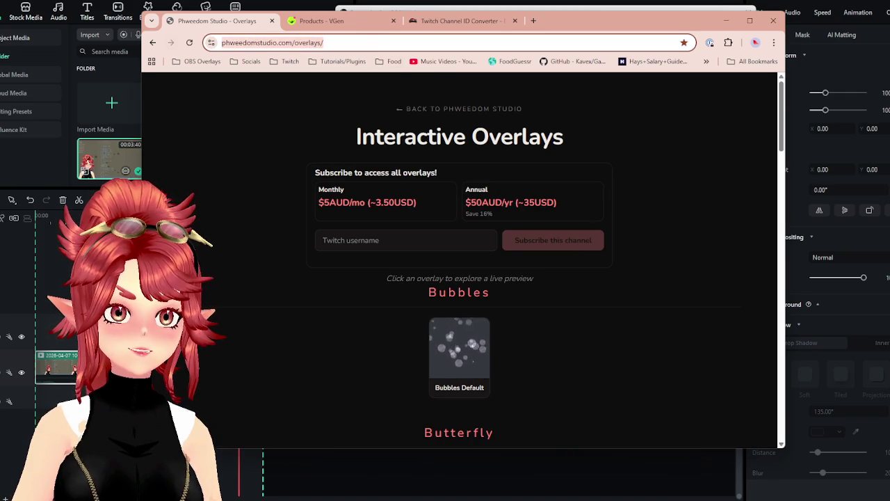
key(alt+Tab)
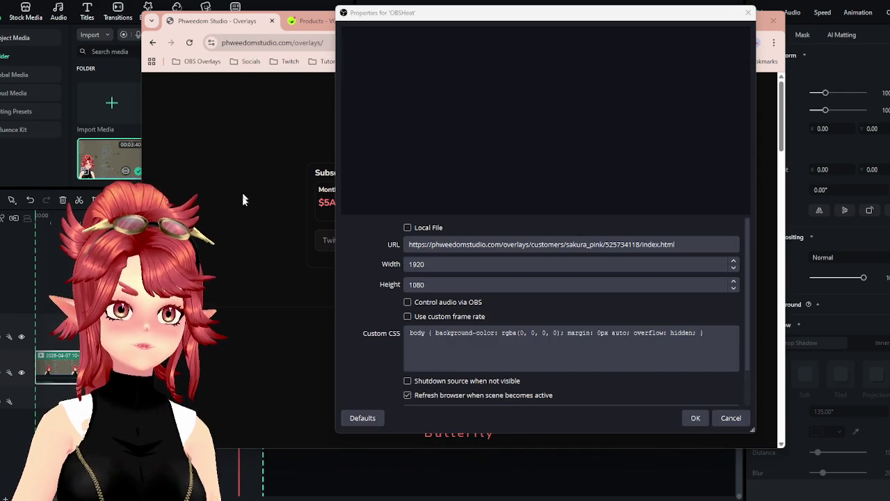
click(243, 199)
Step: Open the Spider Green overlay preview and select its full page address
scroll(382, 213, down, 5)
scroll(464, 276, down, 5)
scroll(384, 274, down, 3)
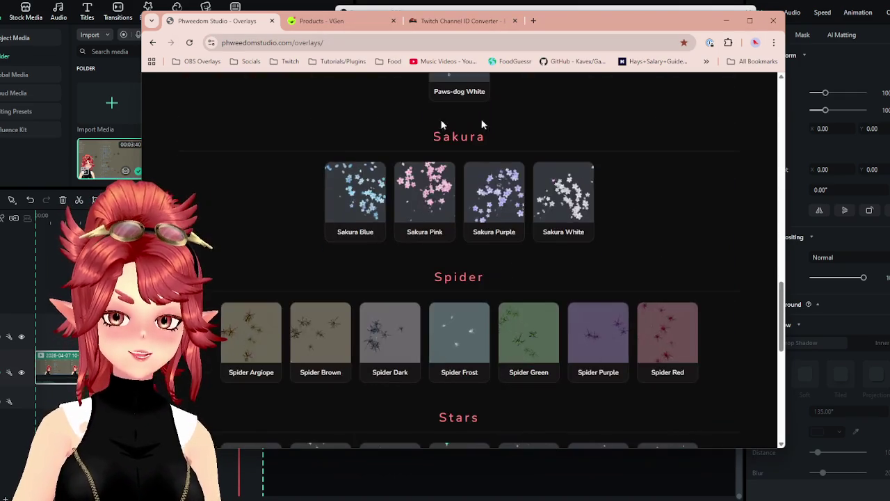
scroll(529, 278, down, 3)
click(514, 137)
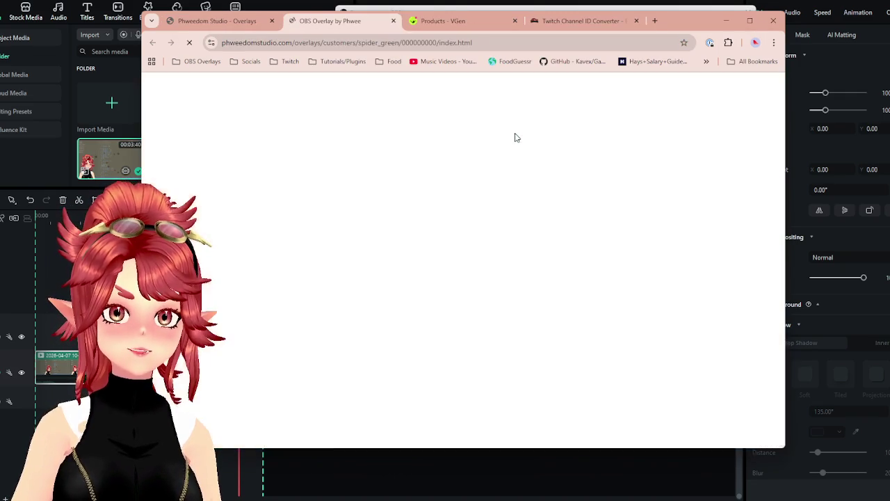
click(480, 42)
click(431, 46)
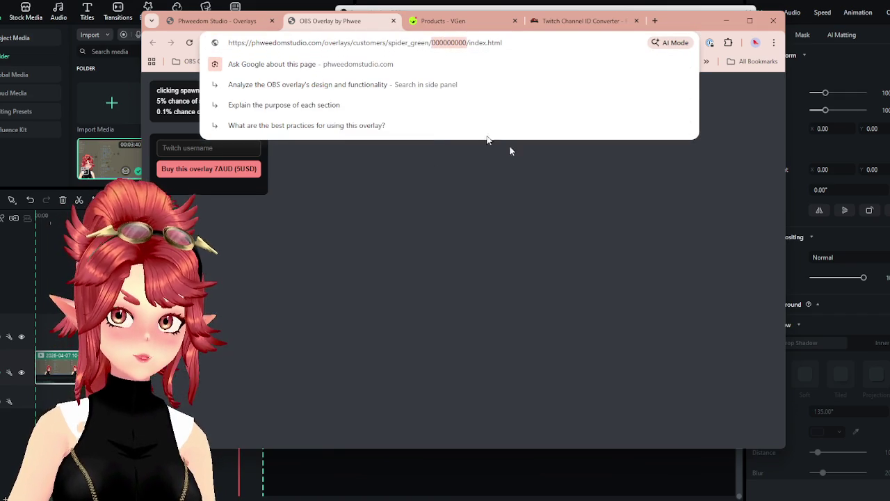
drag(534, 43, 197, 44)
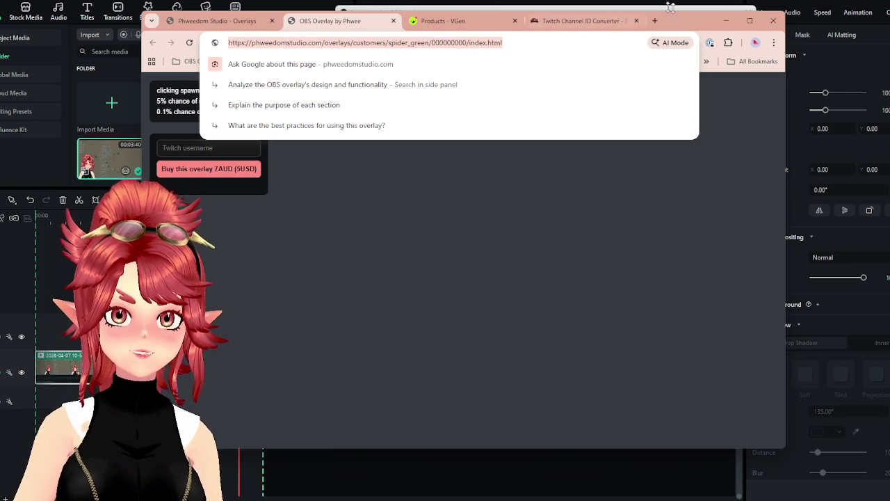
Step: Check the OBS source properties, then maximize the browser on the spider_green preview
key(super+Down)
click(605, 17)
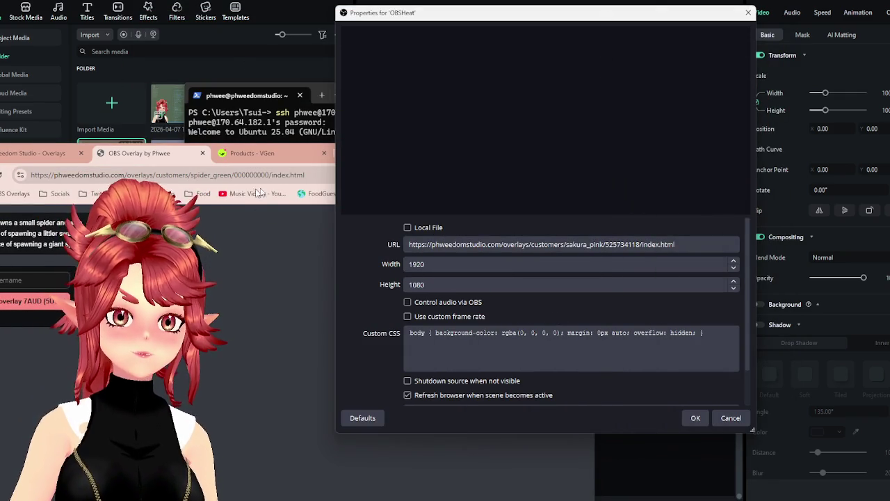
click(236, 237)
double_click(482, 151)
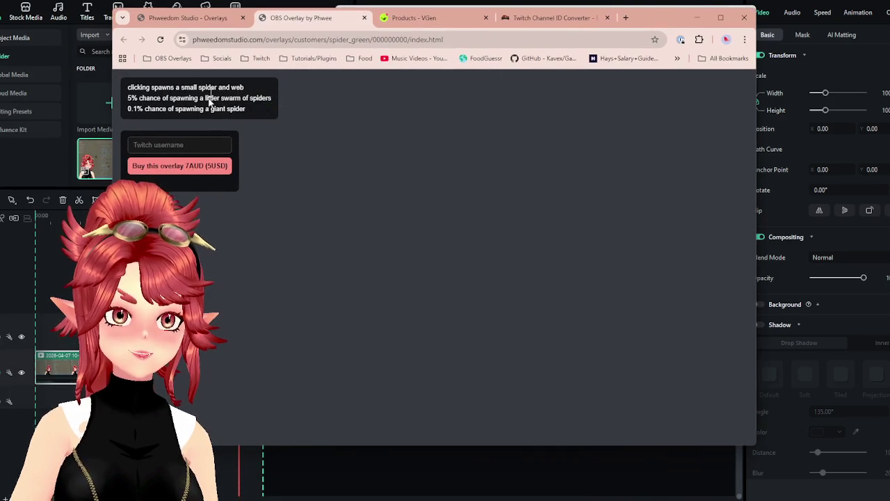
Step: Close the 'OBS Overlay by Phwee' tab and look through the overlays page
key(ctrl+w)
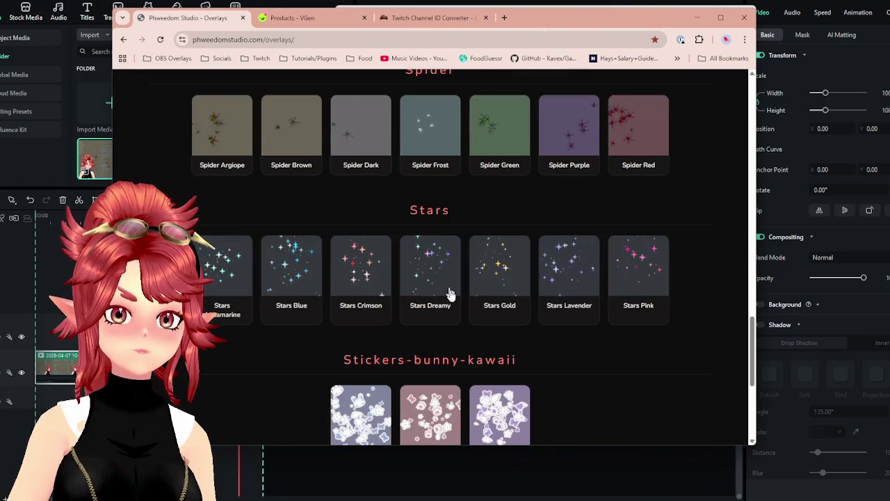
scroll(447, 294, down, 5)
scroll(572, 327, up, 5)
scroll(570, 328, up, 5)
scroll(570, 328, up, 5)
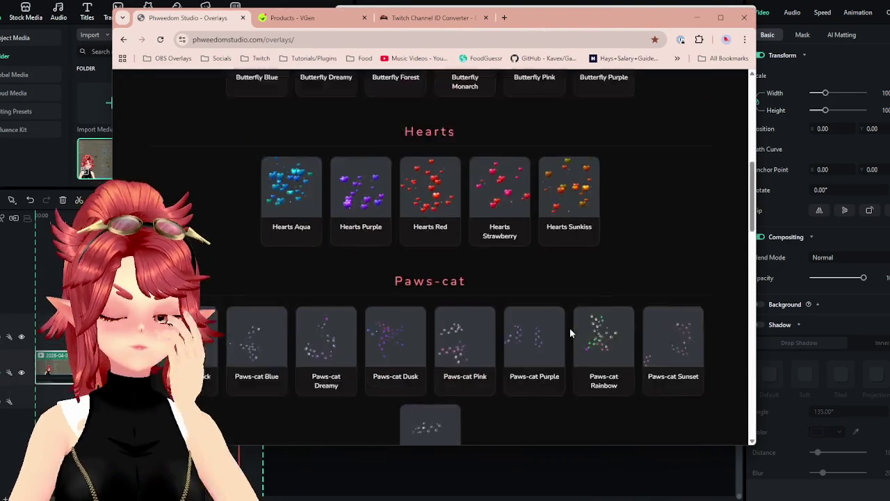
scroll(570, 329, up, 5)
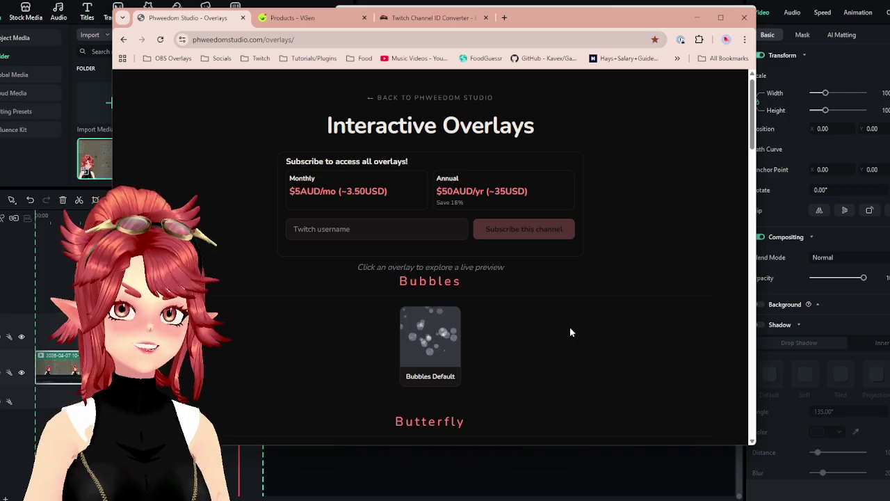
scroll(570, 328, down, 10)
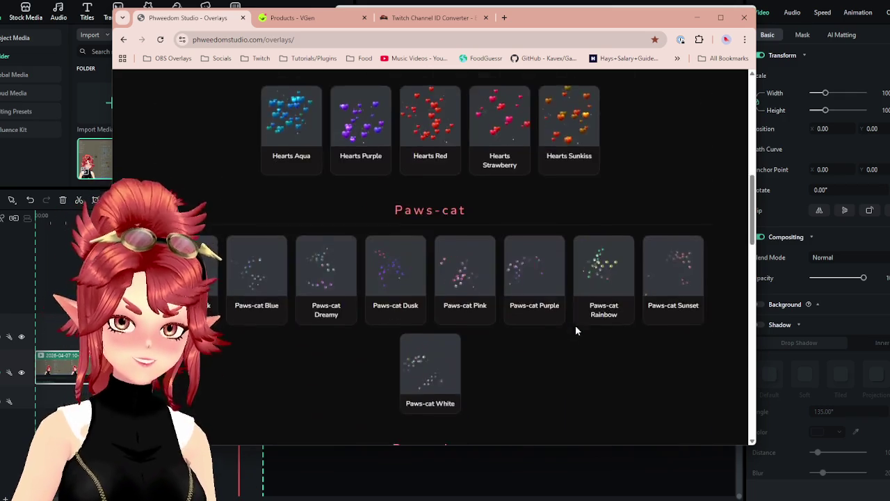
scroll(576, 326, down, 3)
scroll(575, 325, down, 7)
scroll(574, 326, down, 4)
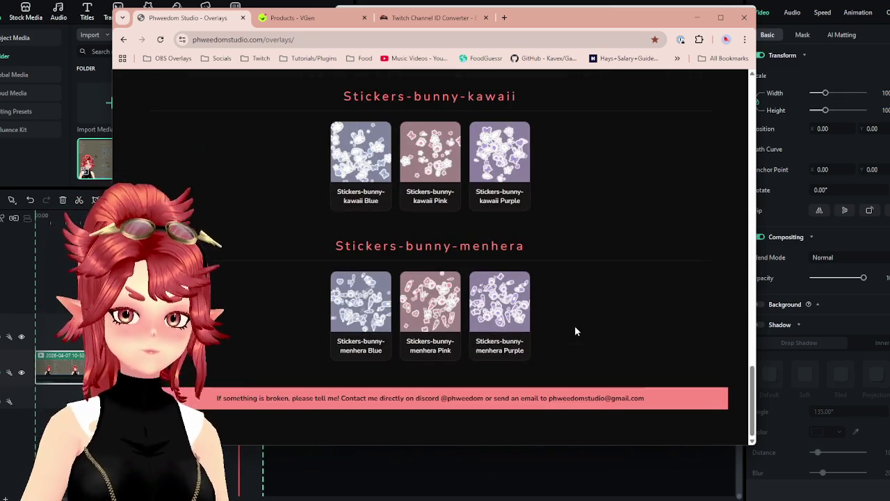
scroll(575, 326, up, 5)
scroll(574, 335, up, 6)
scroll(575, 337, up, 4)
scroll(574, 339, up, 4)
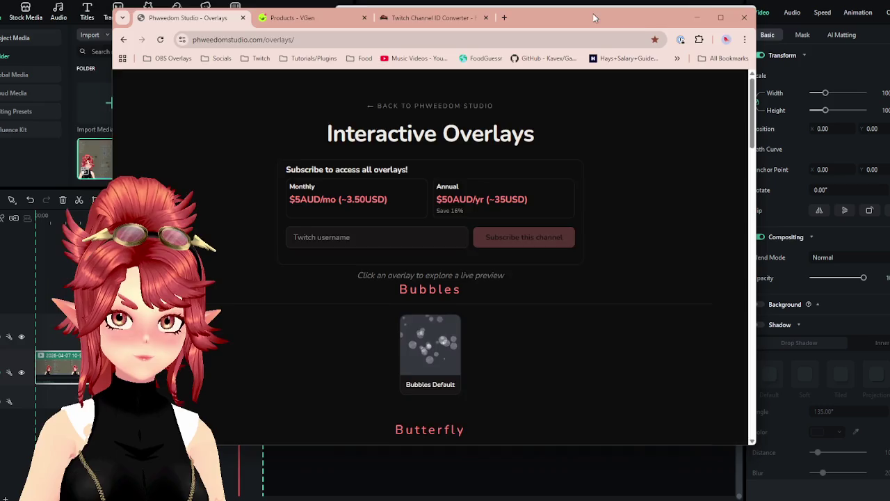
Step: Close the Twitch Channel ID Converter tab to return to VGen's product editor
drag(594, 18, 569, 15)
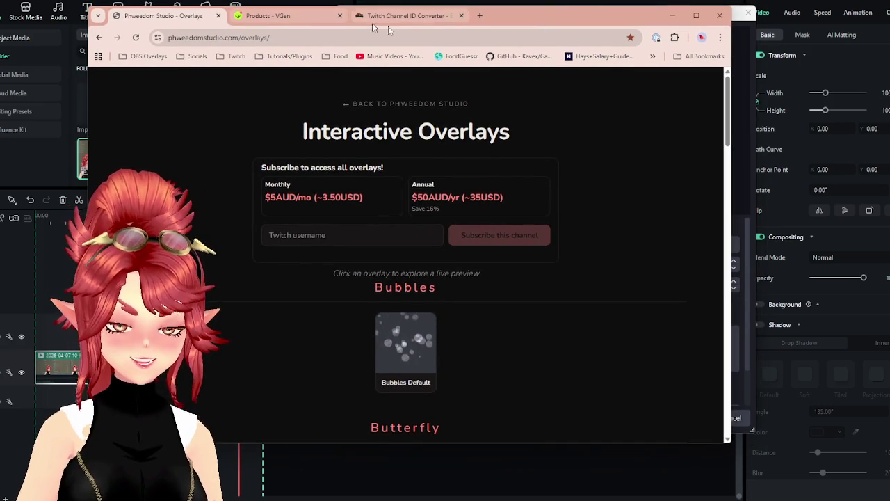
scroll(564, 293, down, 4)
scroll(552, 278, down, 5)
scroll(550, 274, down, 5)
click(438, 16)
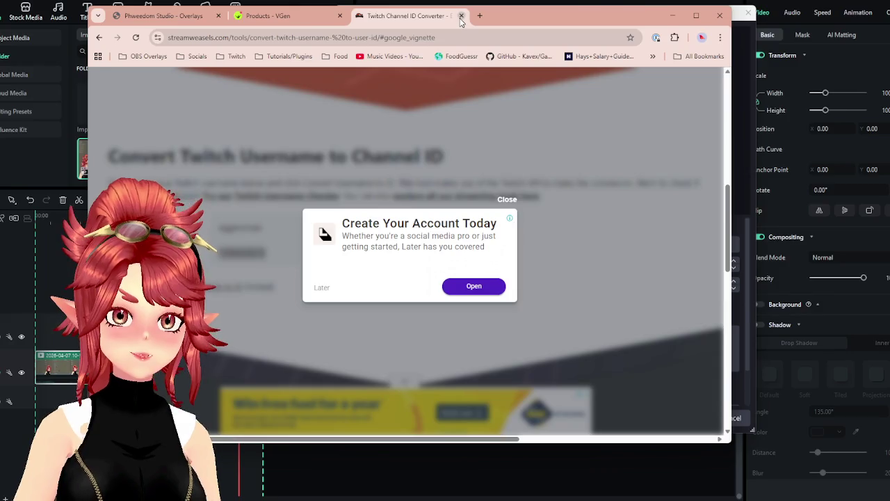
click(461, 16)
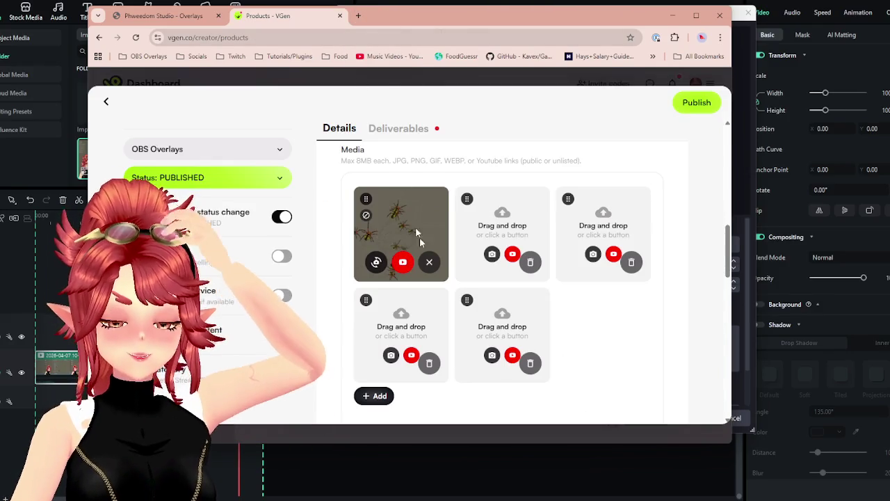
Step: Preview spider_argoipe_large.gif in the image viewer, then close it
scroll(418, 222, down, 1)
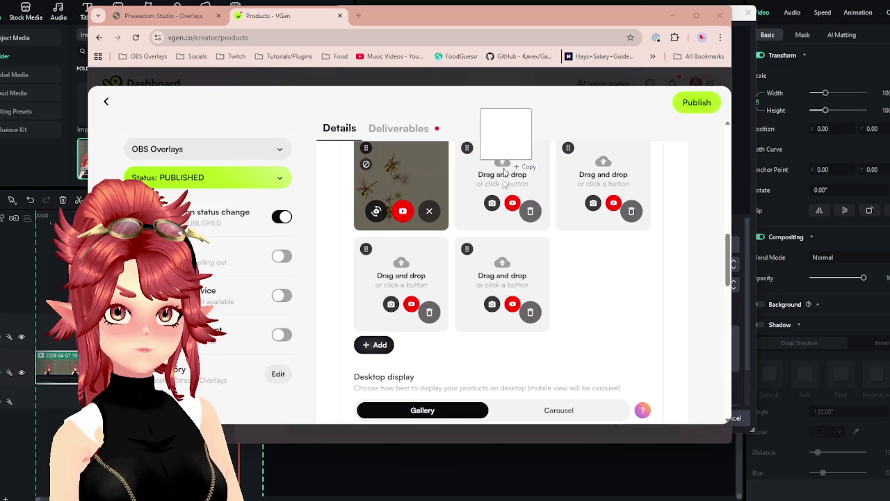
drag(505, 169, 512, 180)
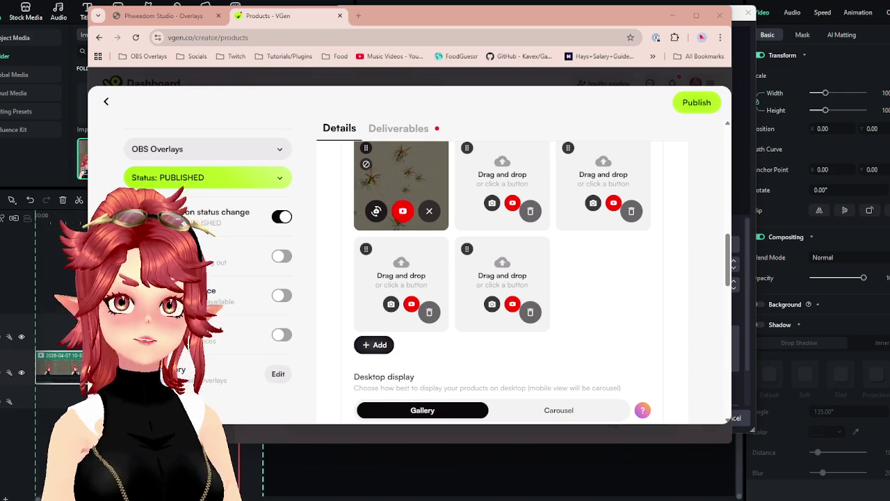
click(567, 216)
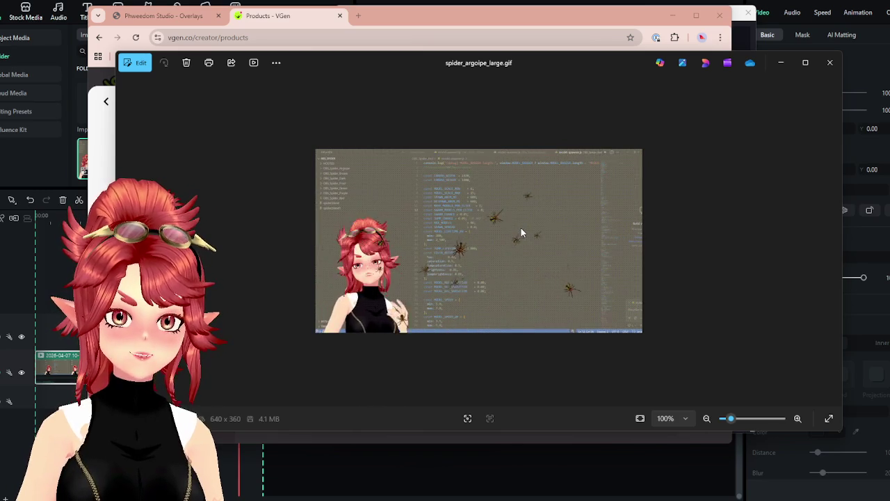
click(831, 64)
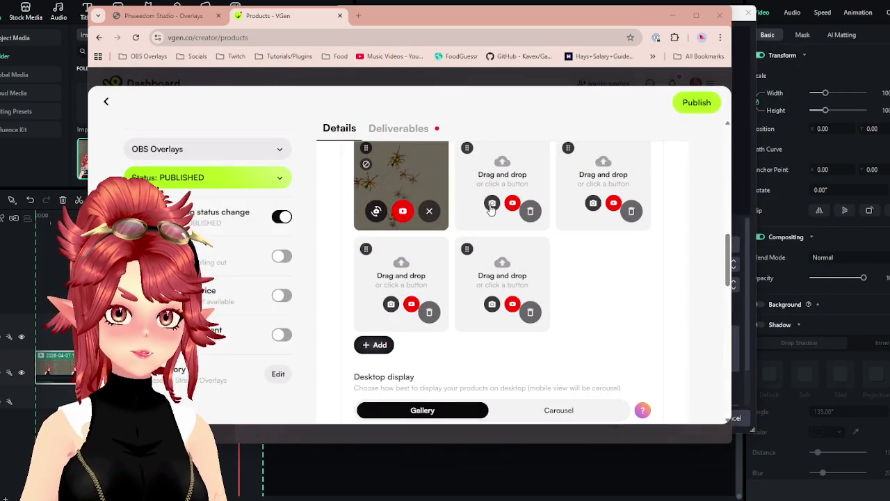
Step: Drag spider_argoipe_large.gif from Explorer into the second Media slot
drag(447, 279, 489, 182)
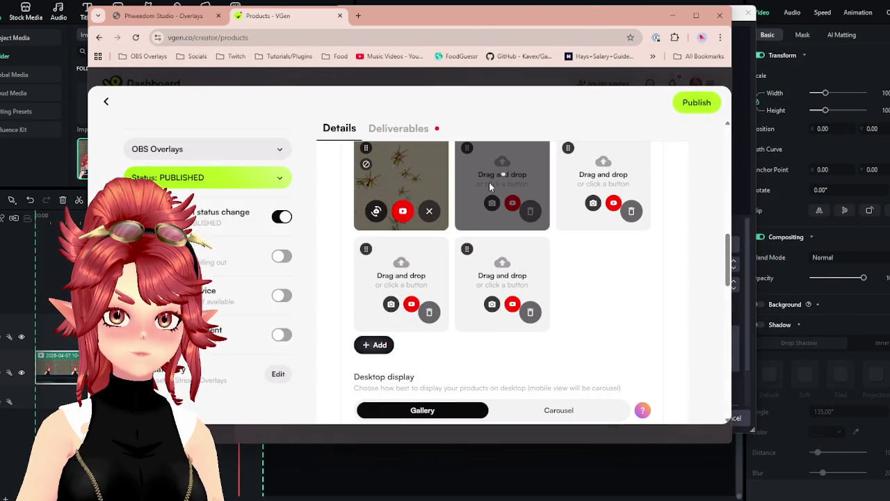
scroll(610, 306, up, 1)
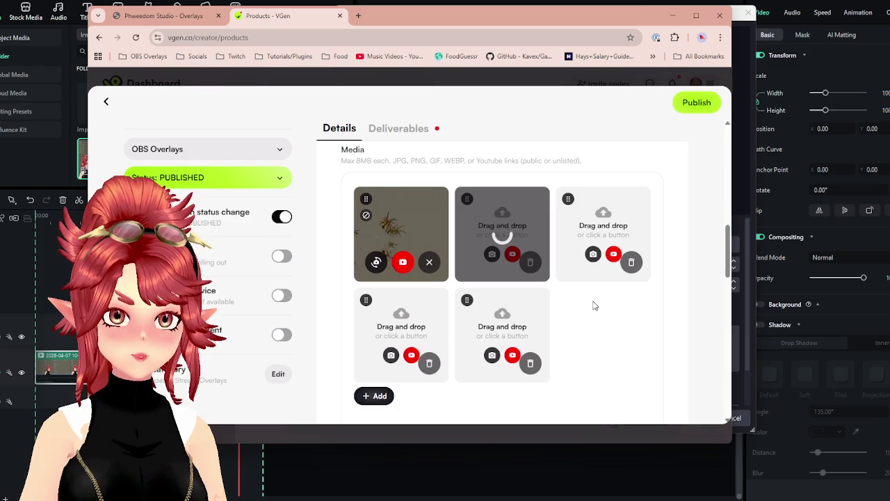
scroll(581, 314, up, 1)
scroll(570, 223, up, 1)
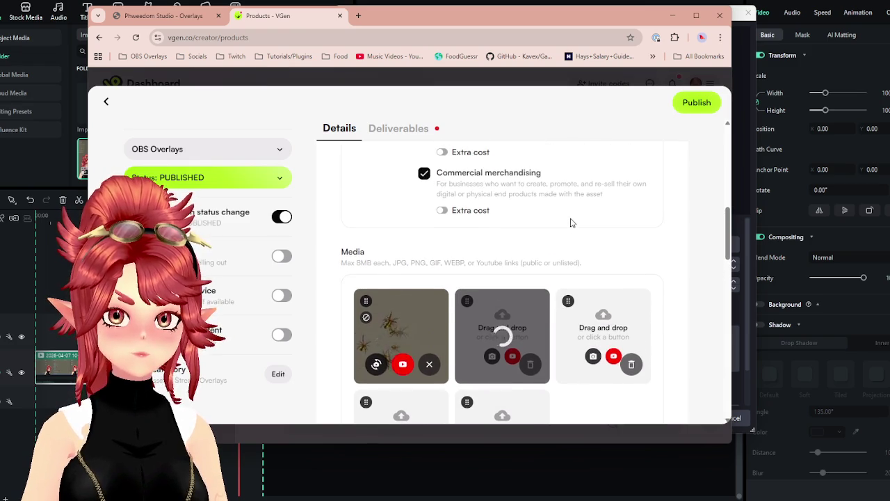
scroll(363, 254, down, 1)
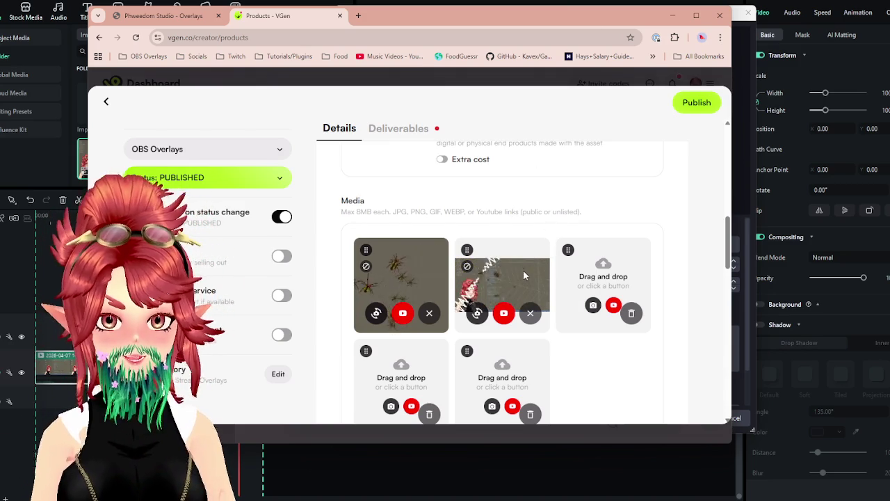
scroll(554, 260, down, 3)
Step: Switch the product's Variants section to advanced options
scroll(555, 263, up, 1)
scroll(576, 302, up, 4)
scroll(570, 292, down, 2)
scroll(605, 313, down, 3)
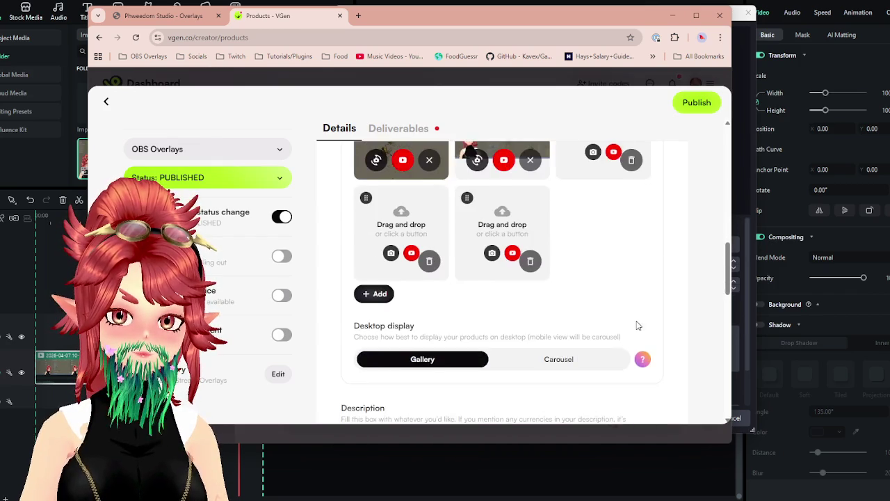
scroll(637, 325, down, 2)
scroll(626, 324, up, 3)
scroll(557, 279, up, 5)
scroll(508, 226, up, 2)
scroll(498, 231, down, 2)
scroll(504, 251, up, 1)
scroll(556, 268, down, 4)
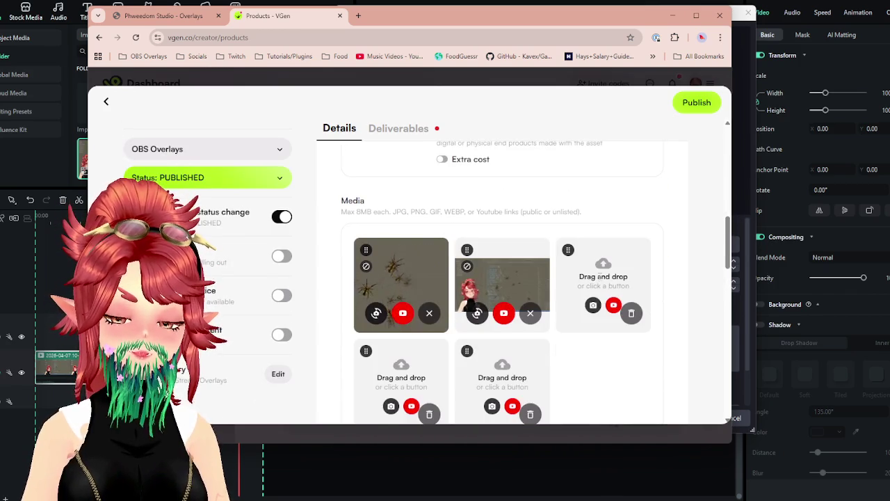
scroll(595, 271, up, 2)
scroll(487, 229, up, 8)
scroll(402, 240, down, 5)
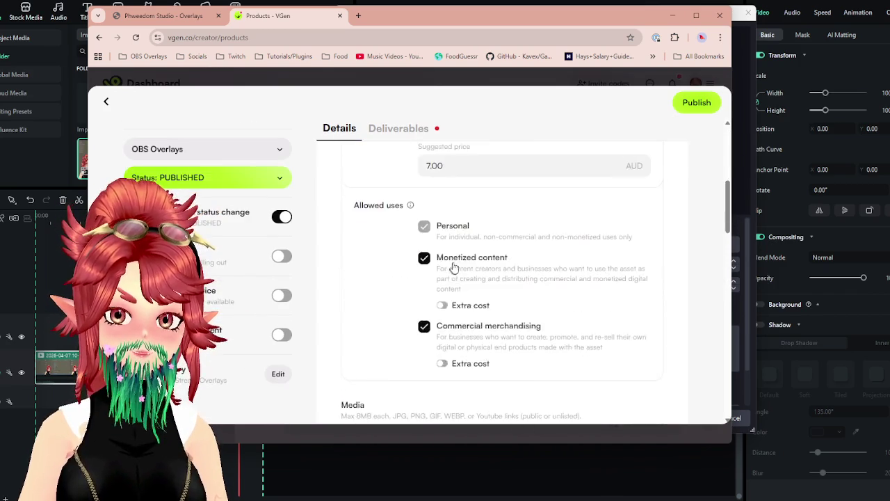
scroll(507, 284, down, 2)
scroll(519, 231, up, 8)
scroll(550, 293, down, 1)
click(551, 277)
scroll(402, 233, down, 3)
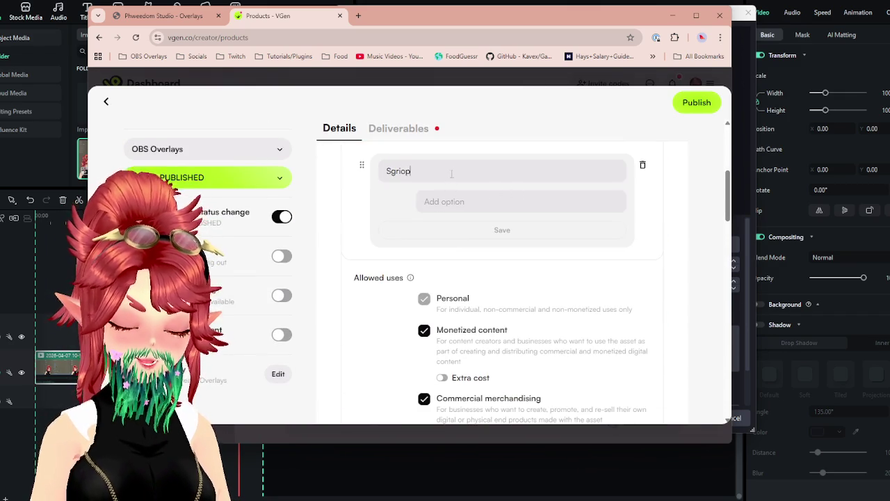
Step: Save the new variant option, then correct the spelling of its name
click(439, 228)
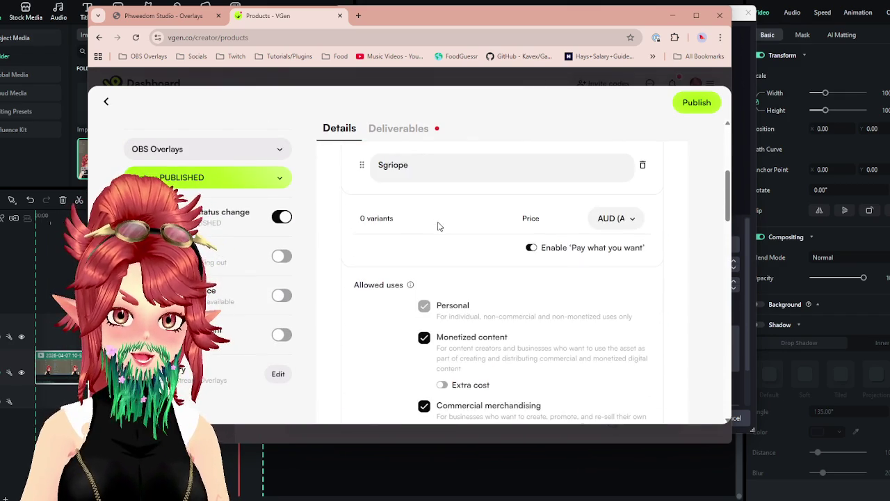
click(387, 168)
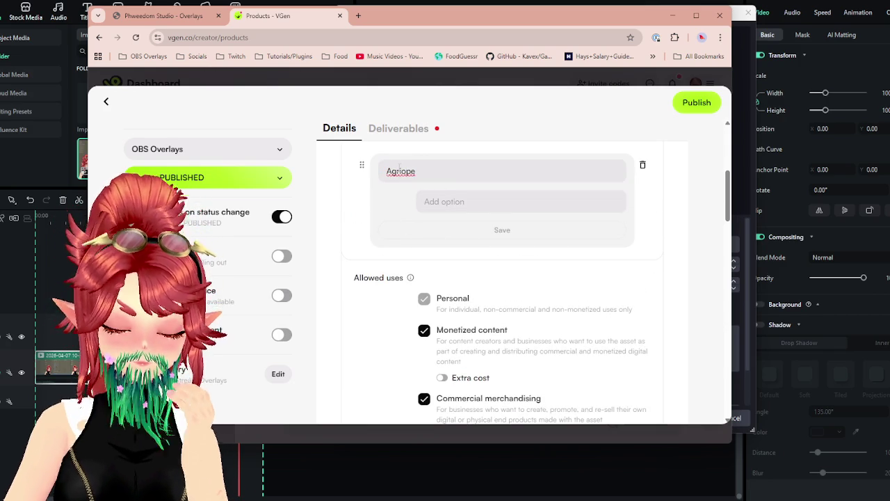
key(ctrl+a)
text(Ariope)
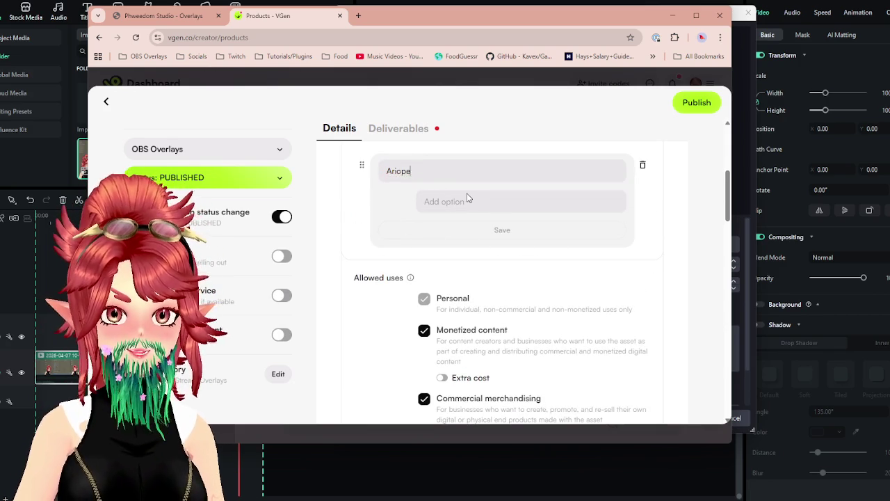
text(ggope)
key(BackSpace)
text(c)
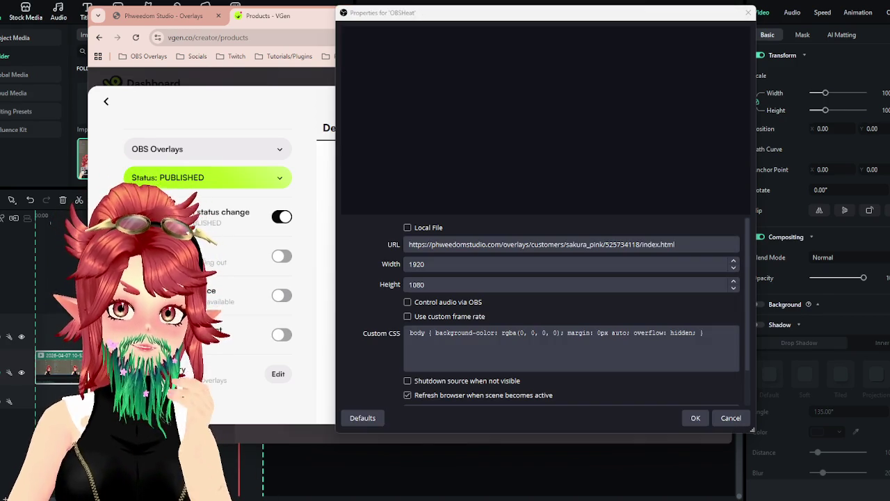
click(731, 417)
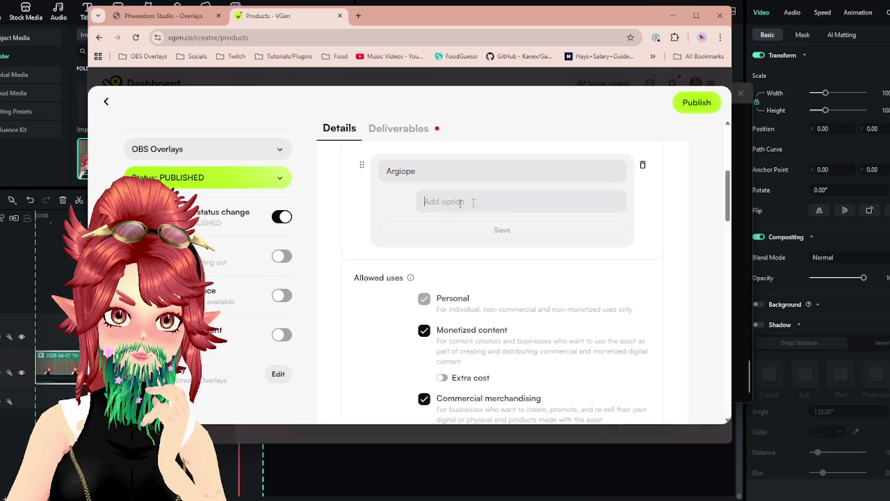
scroll(487, 259, up, 2)
click(432, 272)
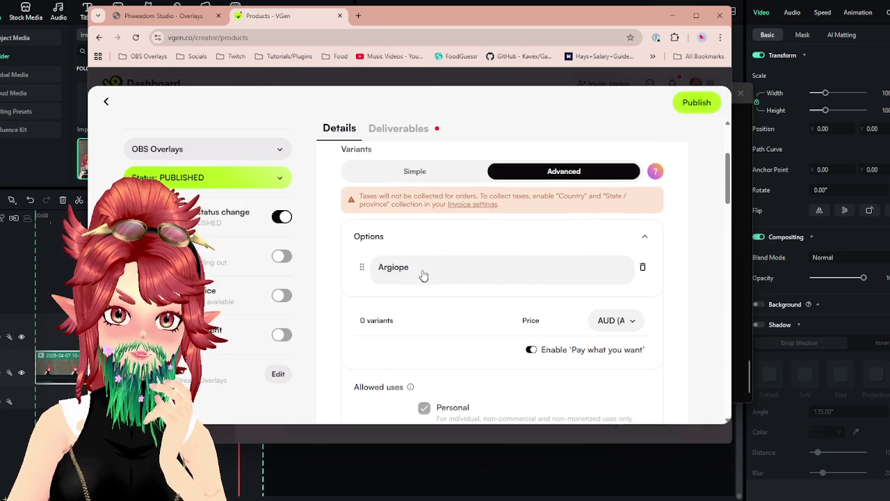
Step: Enter Argiope as the first option value and save it as a variant
click(424, 274)
click(457, 304)
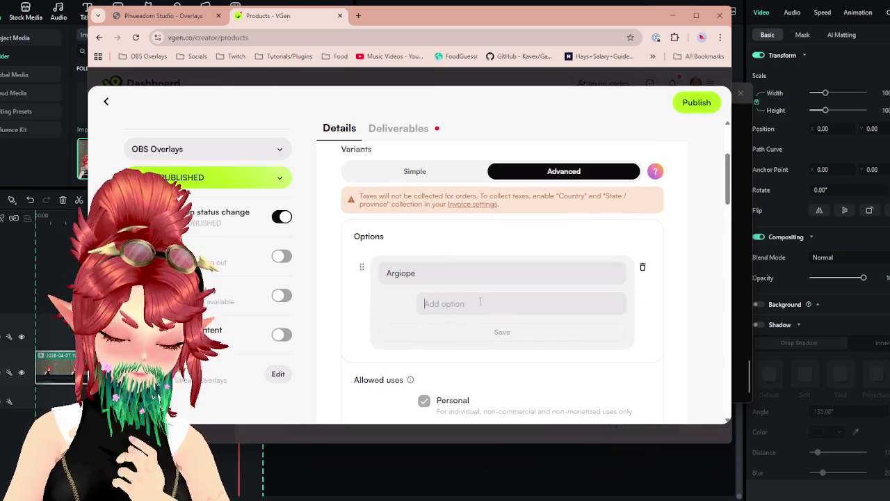
text(Argiope)
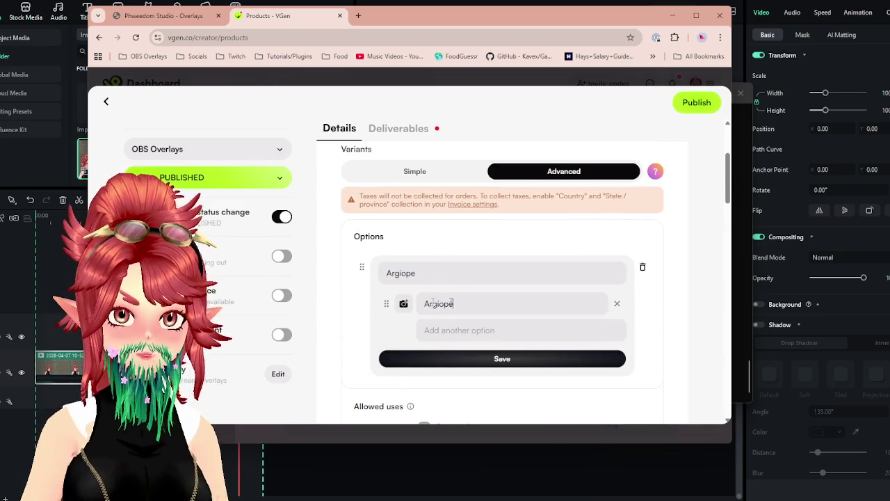
click(436, 282)
click(419, 272)
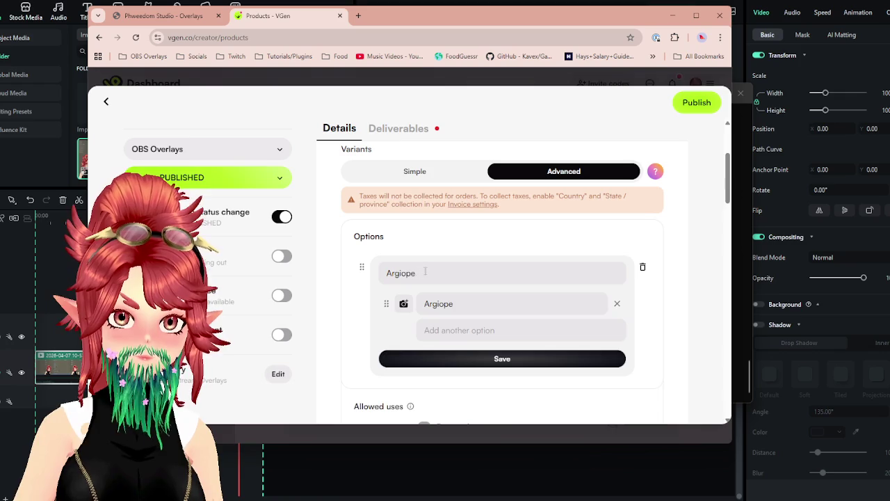
click(370, 272)
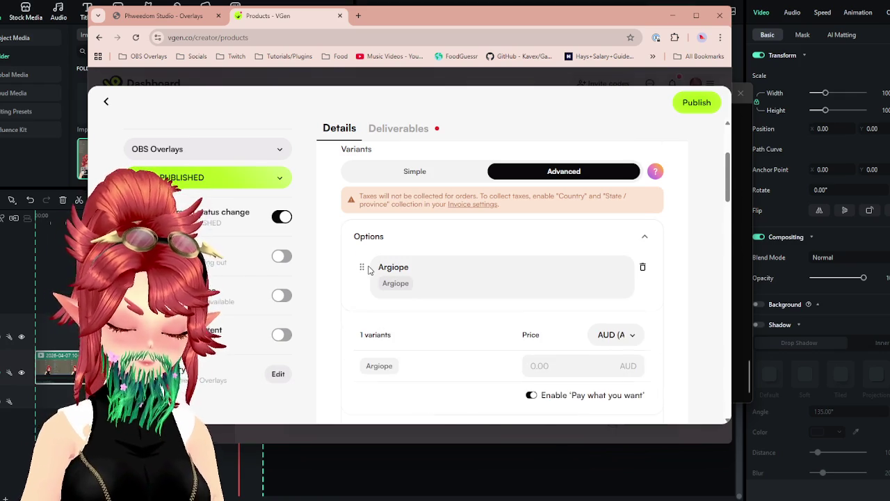
Step: Re-save the Argiope option so the variant price table appears
scroll(369, 270, down, 5)
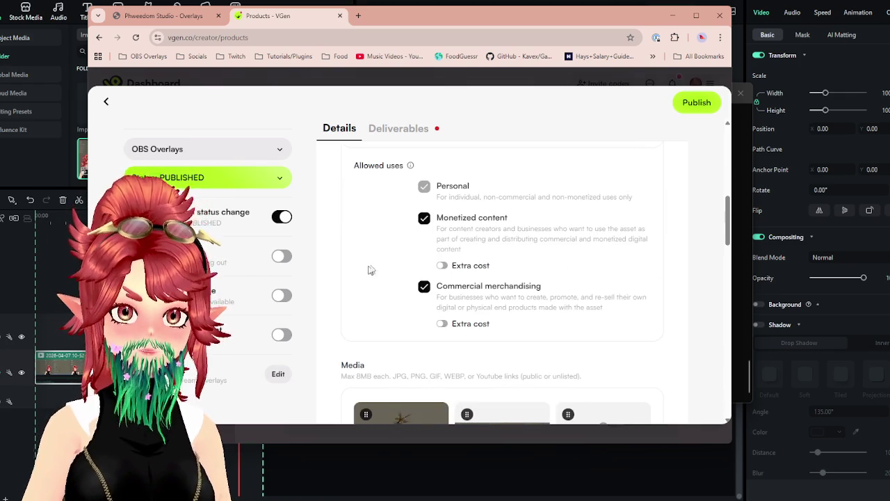
scroll(371, 270, up, 3)
scroll(449, 278, up, 1)
scroll(425, 264, down, 1)
click(425, 258)
click(369, 258)
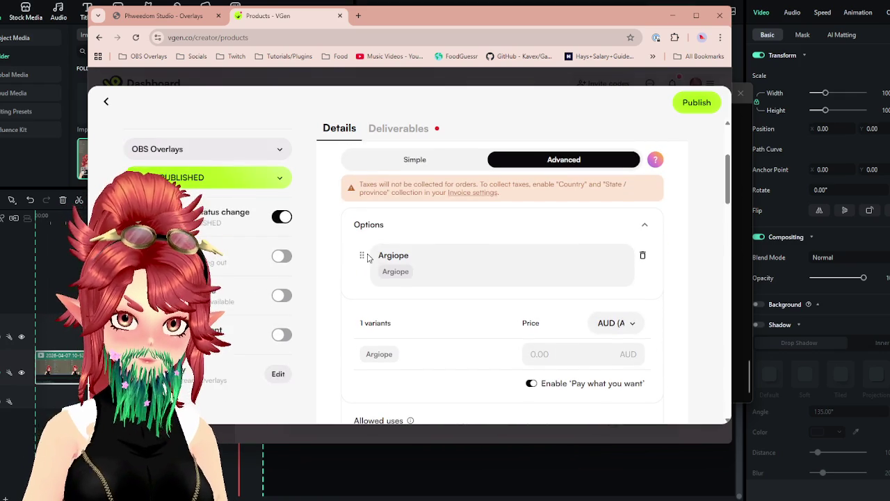
click(395, 257)
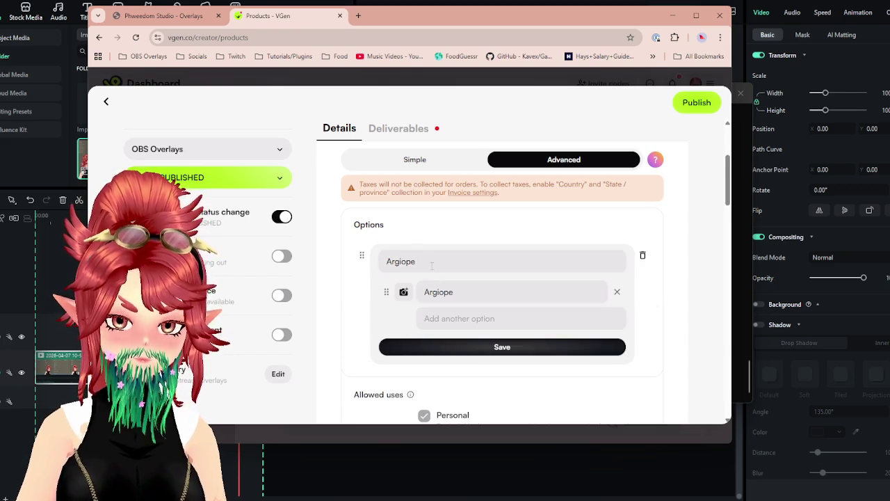
Step: Rename the option group to Colour Variation and add Brown and Dark values
key(BackSpace)
key(BackSpace)
key(BackSpace)
text(Colour Variation)
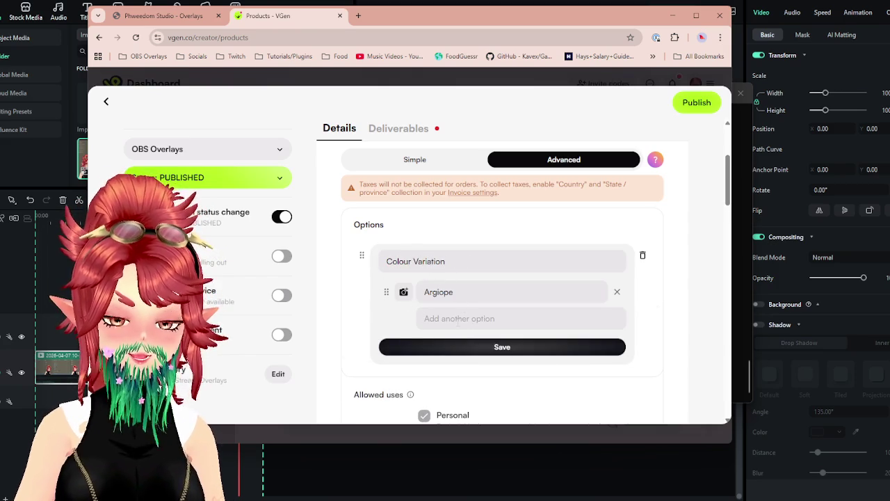
text(Dark)
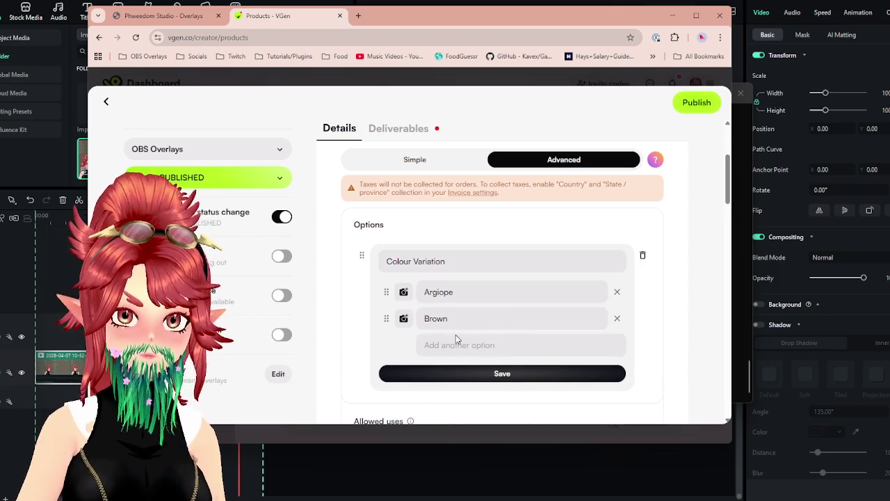
text(Dark)
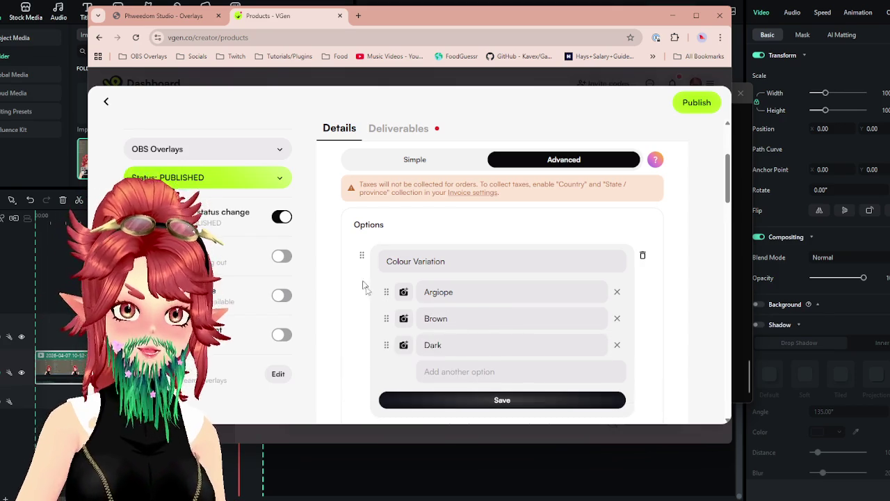
Step: Give the Argiope option spider_argiope_sm.gif from OBS_Spider\HOSTED as its image
click(404, 292)
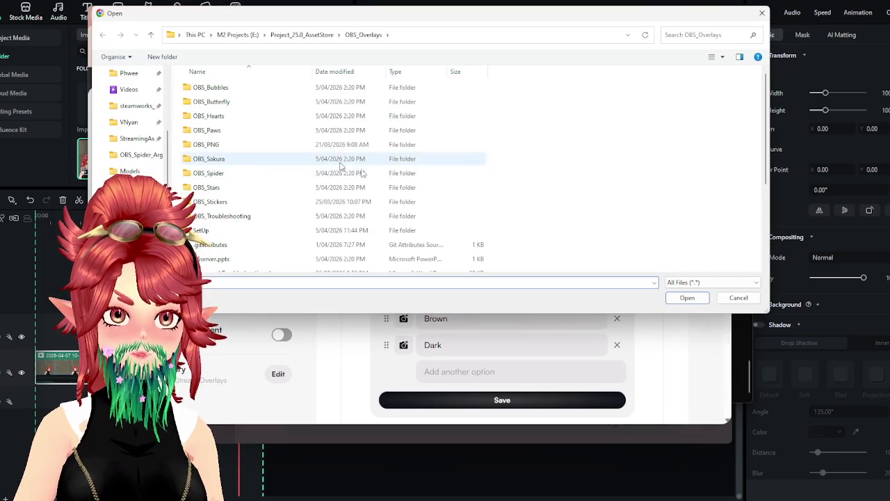
double_click(232, 172)
click(235, 103)
double_click(234, 103)
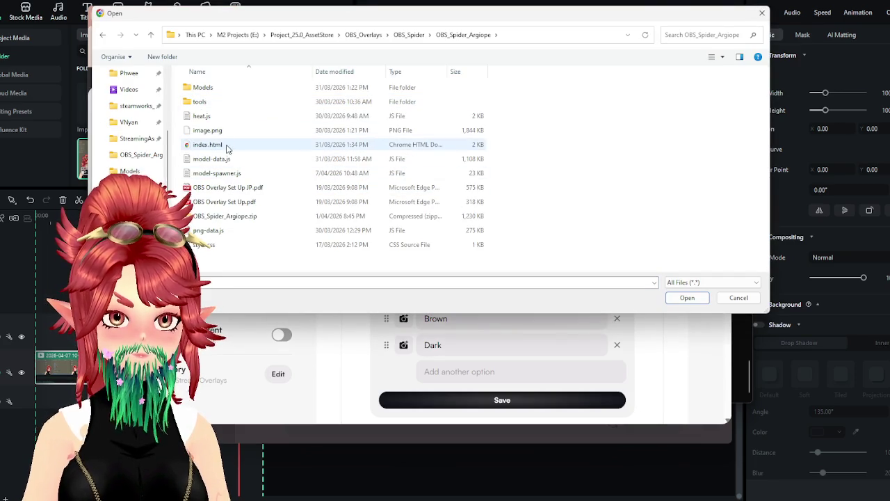
click(409, 35)
click(237, 89)
double_click(236, 89)
click(383, 98)
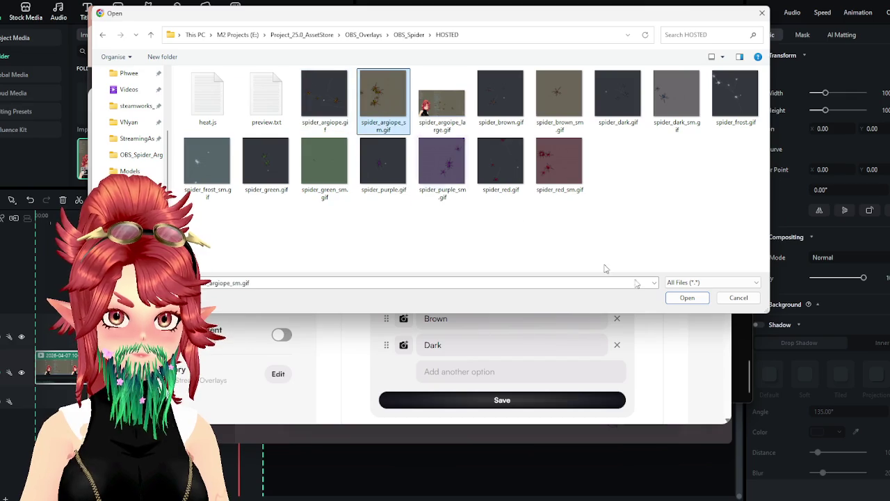
click(687, 298)
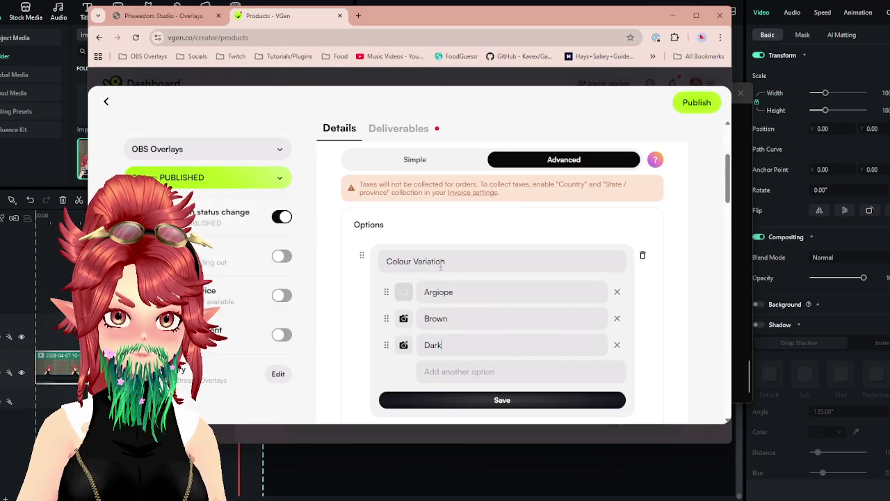
scroll(445, 278, down, 1)
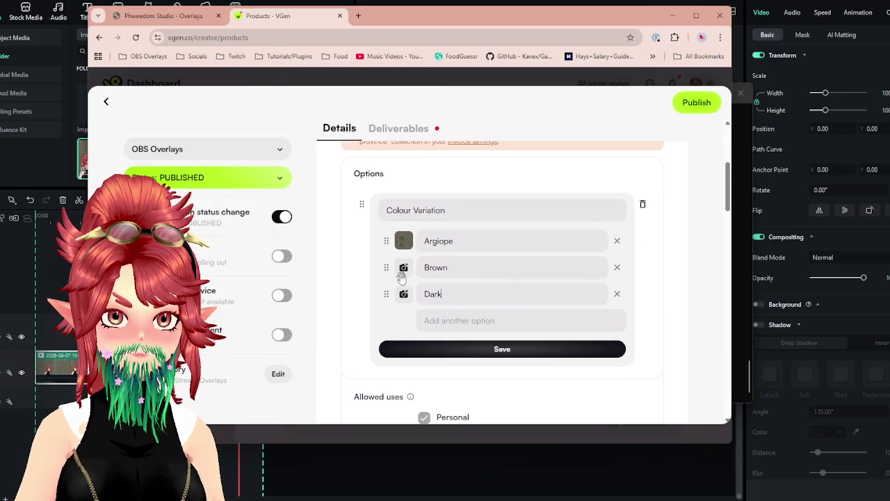
Step: Assign spider_brown_sm.gif to Brown and spider_dark_sm.gif to Dark
click(404, 268)
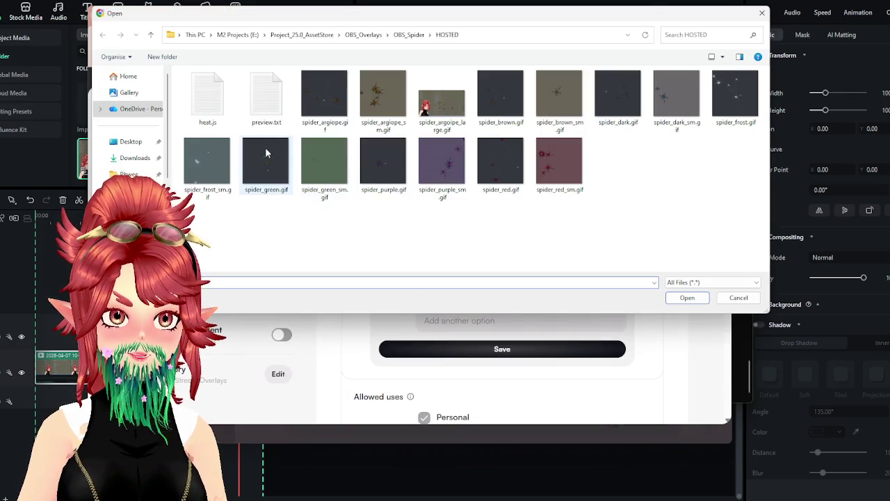
click(560, 98)
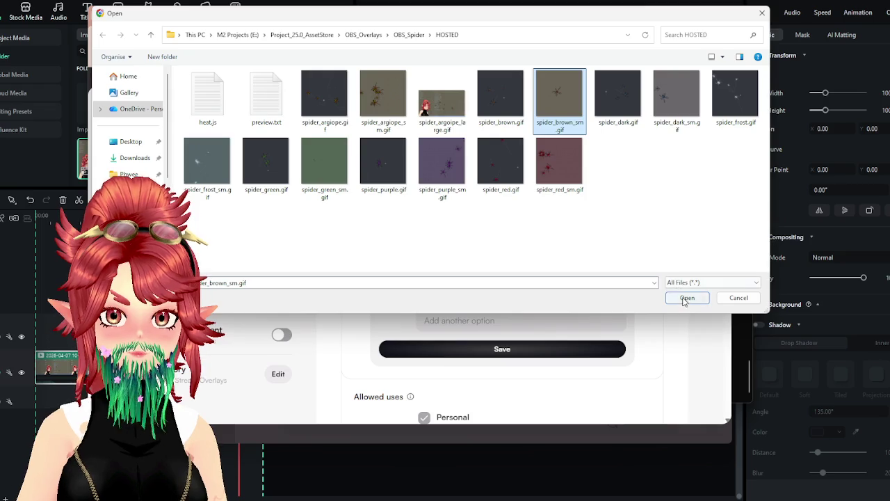
click(686, 298)
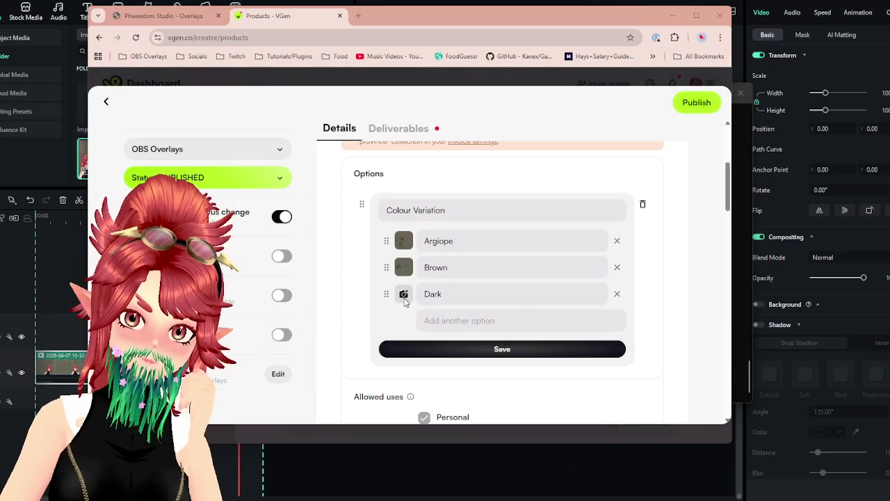
click(404, 295)
click(666, 117)
click(685, 299)
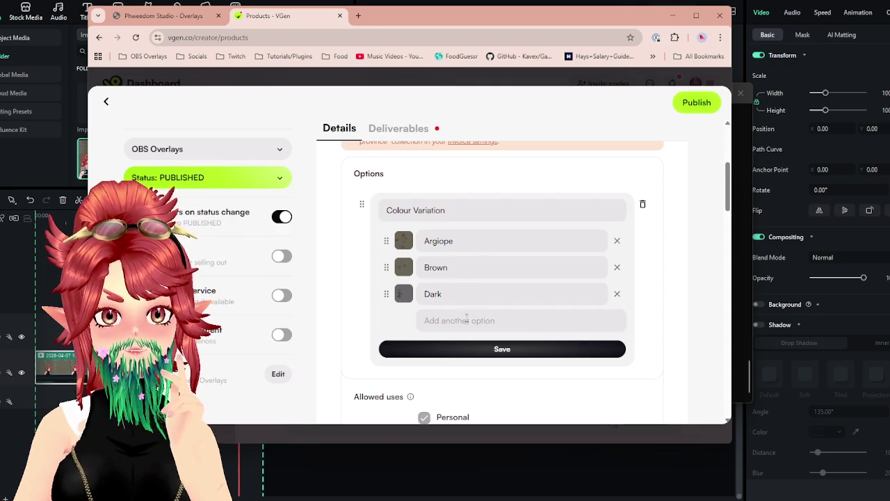
scroll(465, 320, down, 1)
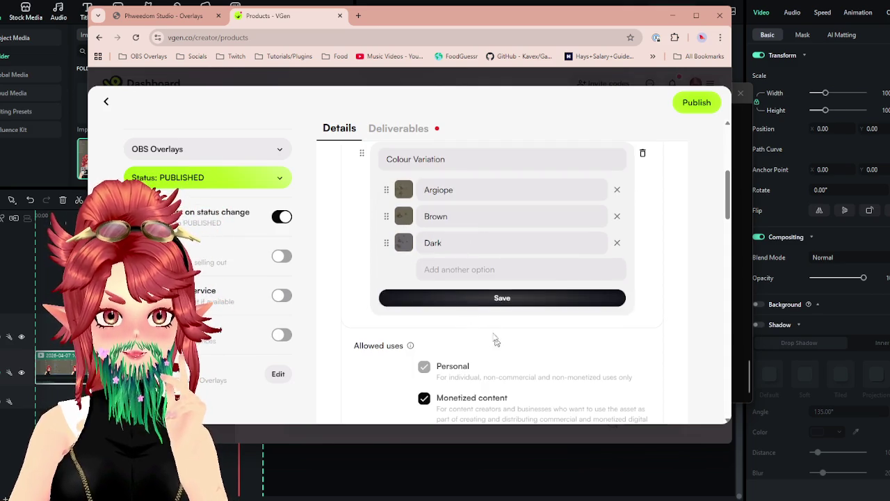
click(407, 129)
scroll(431, 264, down, 2)
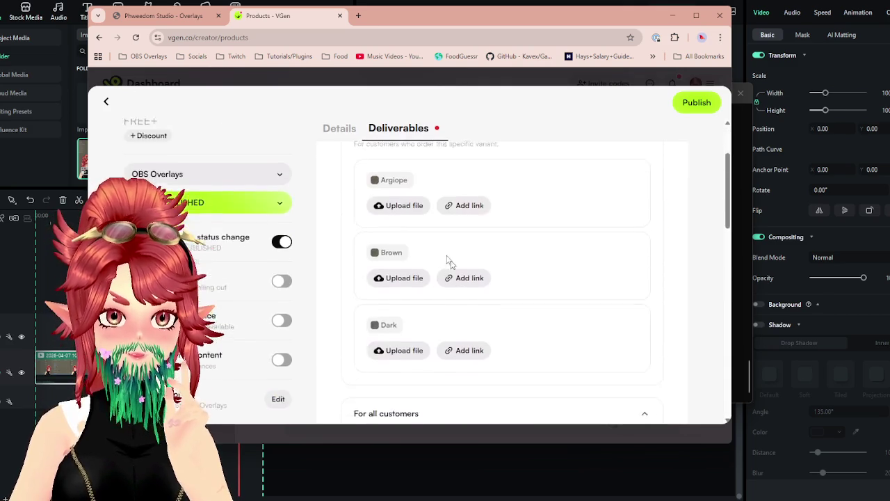
scroll(426, 281, down, 1)
click(339, 129)
scroll(425, 195, down, 1)
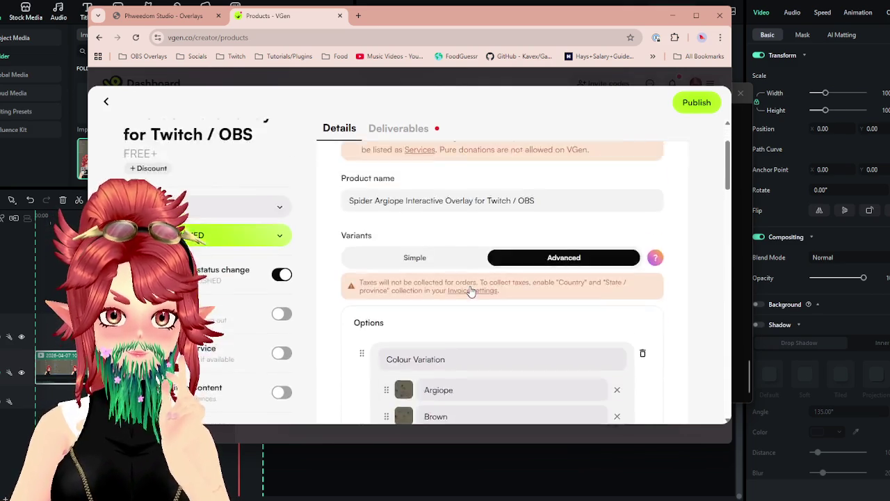
scroll(452, 252, down, 3)
scroll(521, 341, down, 1)
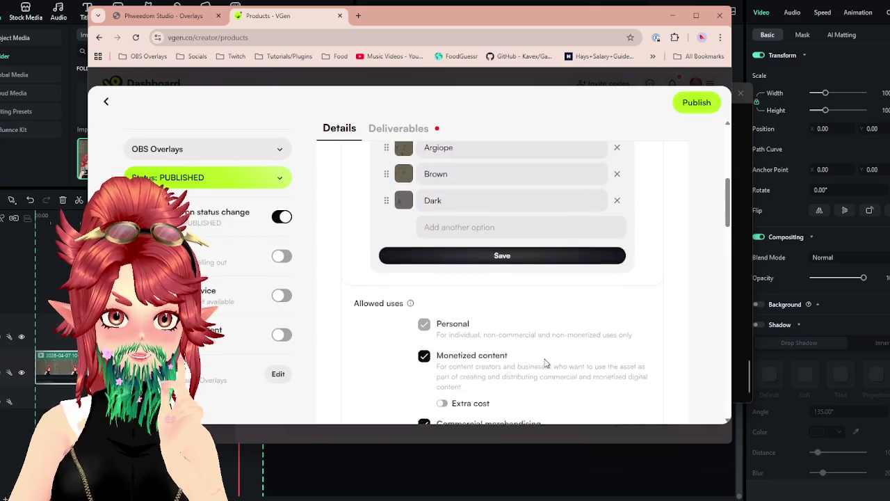
scroll(545, 360, up, 3)
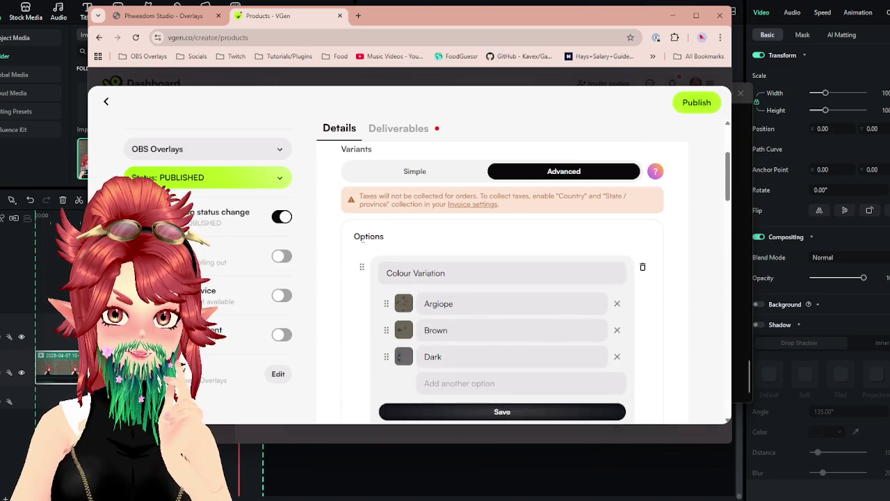
scroll(362, 240, down, 2)
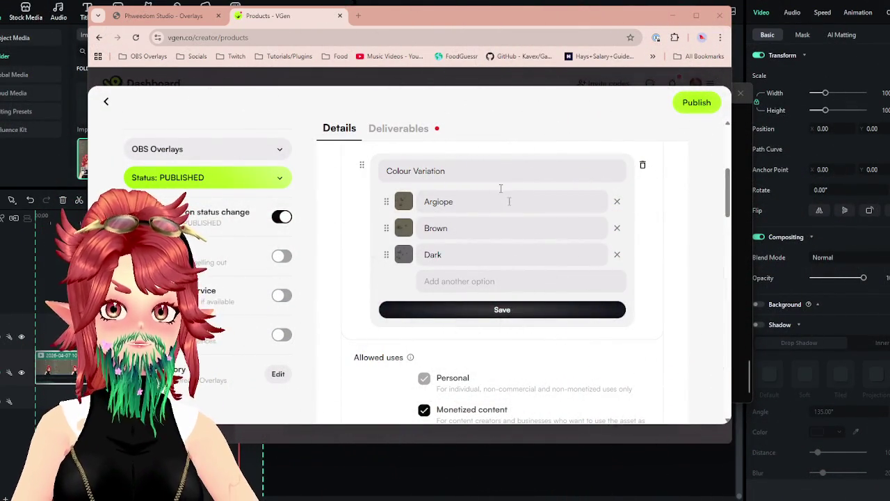
Step: Add a Frost option with spider_frost_sm.gif as its preview image
text(Frost)
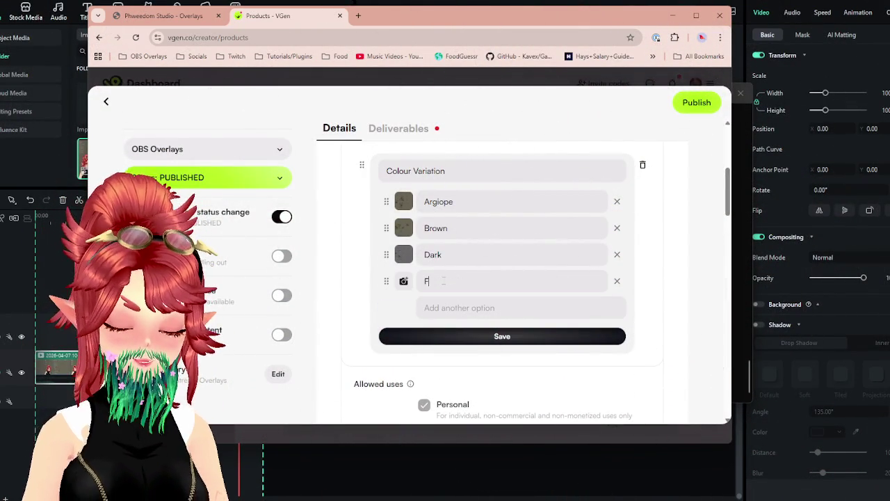
click(402, 281)
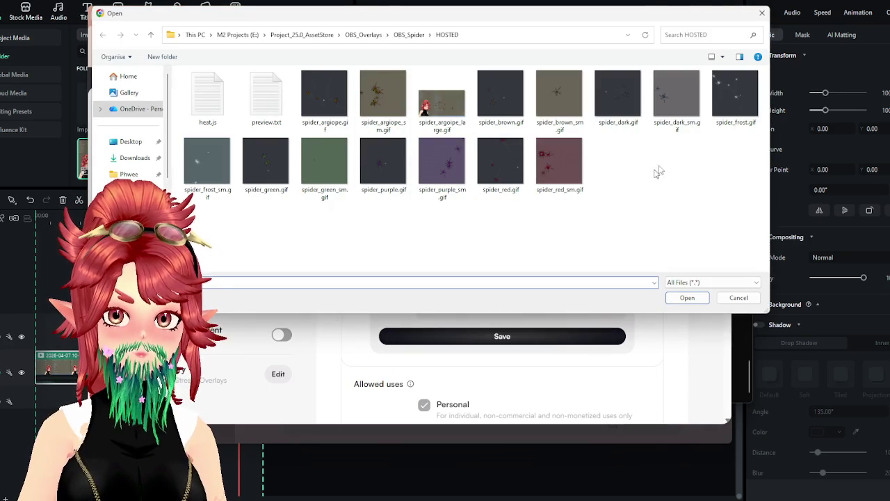
click(206, 163)
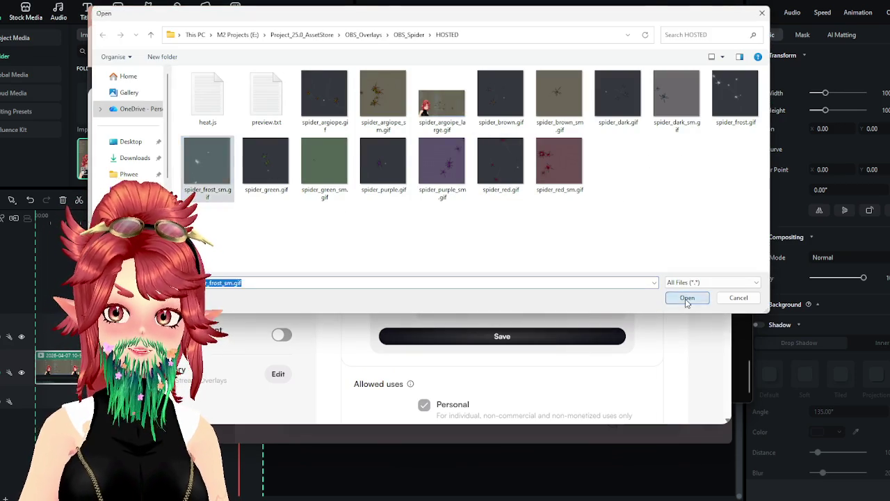
click(687, 298)
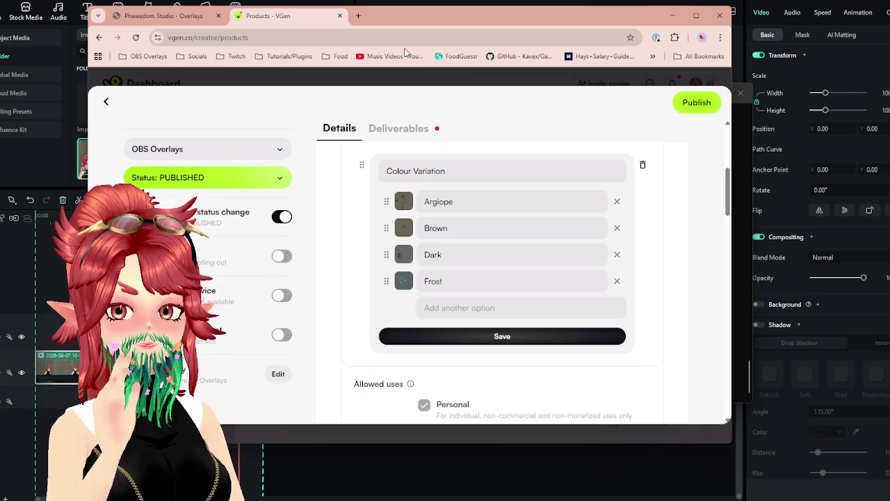
Step: Remove the Colour Variation option group and set Variants back to Simple pricing
click(642, 165)
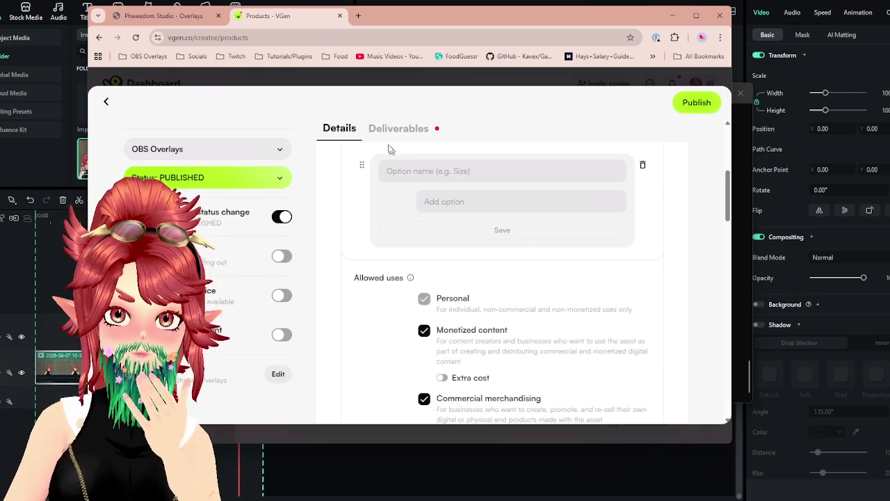
click(342, 132)
scroll(403, 247, down, 2)
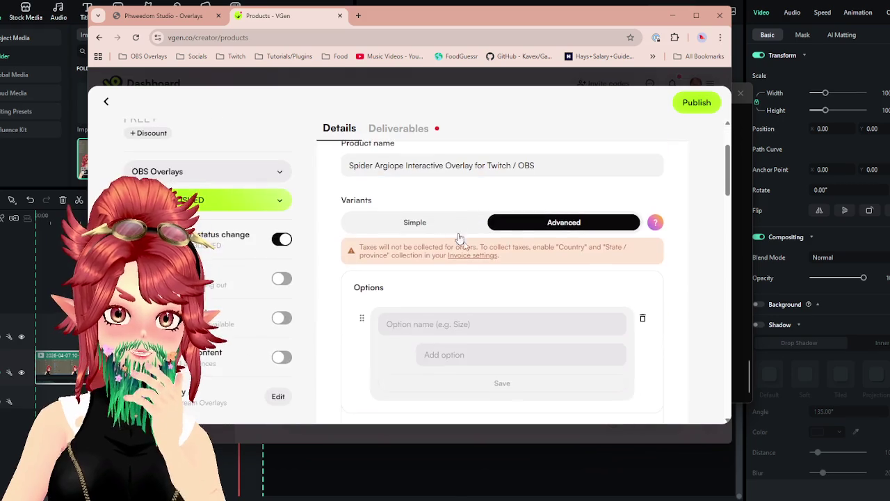
scroll(455, 282, down, 2)
scroll(438, 275, up, 3)
click(433, 271)
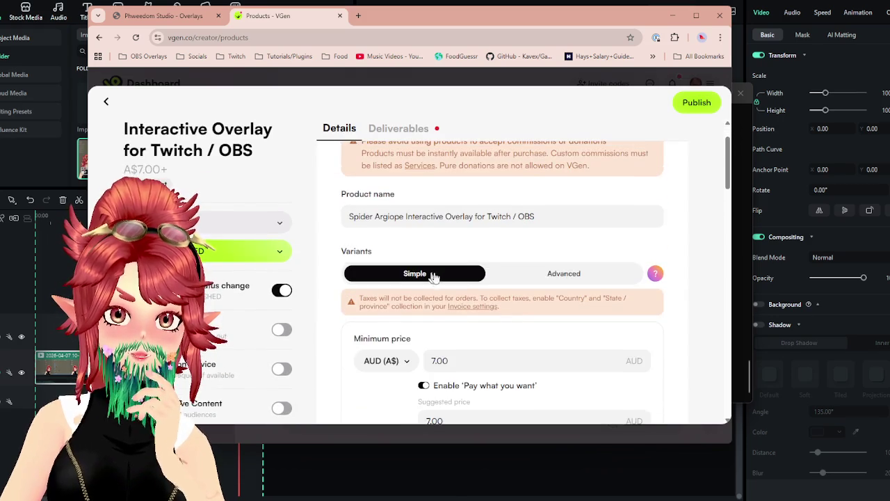
Step: Scroll past the Media section down to the listing's Description
scroll(433, 276, down, 1)
scroll(480, 242, down, 1)
scroll(390, 277, up, 3)
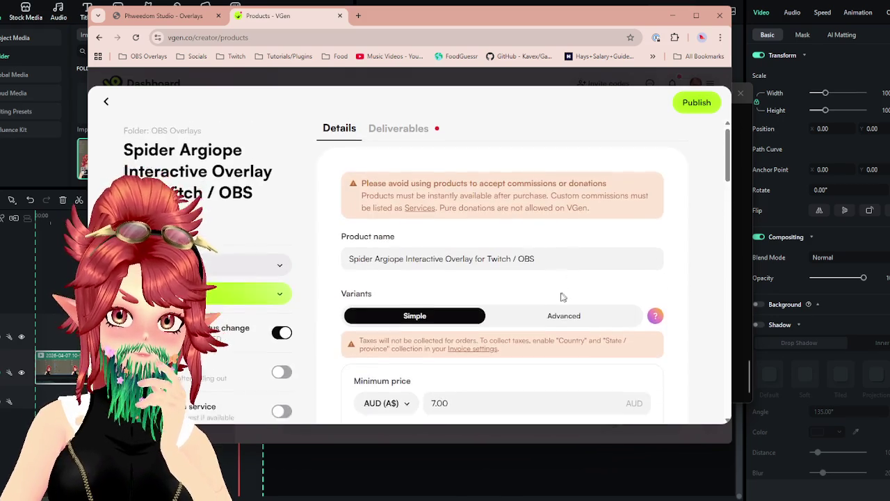
scroll(416, 275, down, 5)
scroll(417, 274, down, 3)
scroll(487, 249, down, 1)
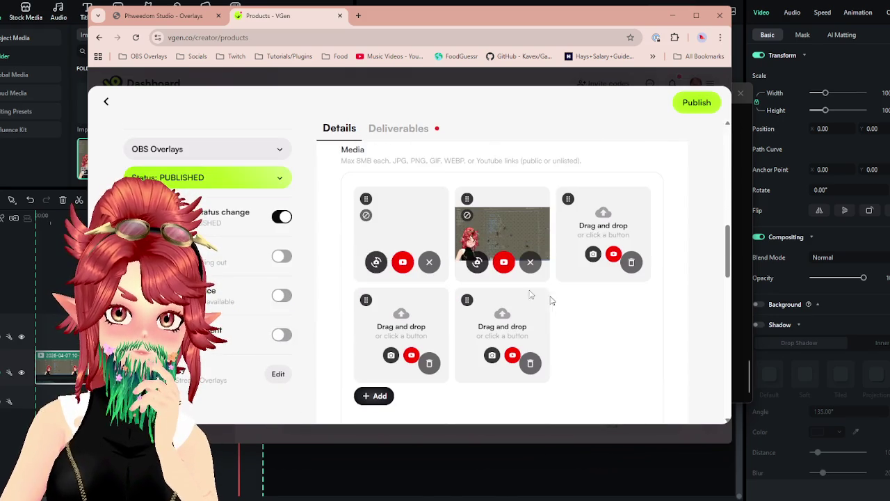
scroll(584, 322, down, 1)
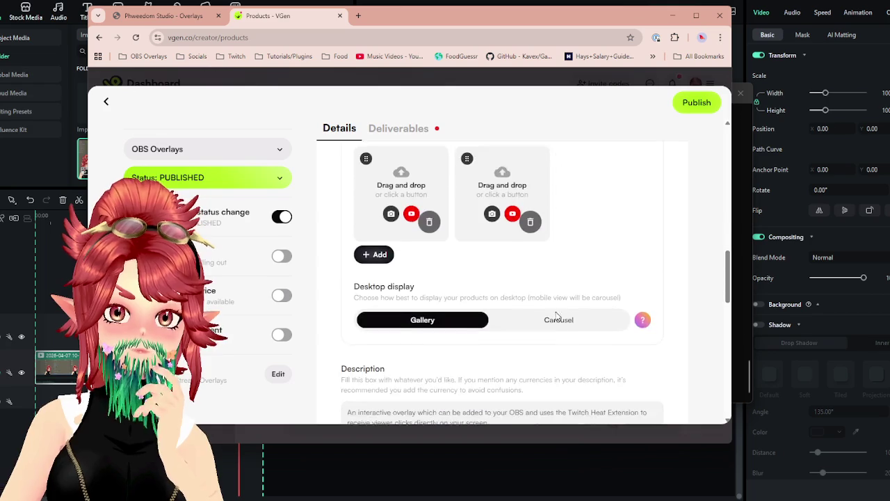
scroll(606, 197, up, 3)
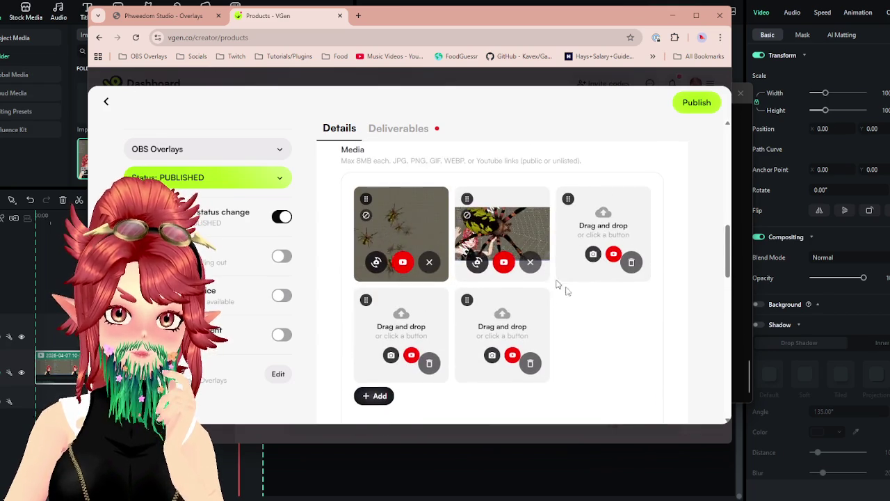
scroll(547, 269, down, 3)
scroll(471, 327, down, 4)
scroll(471, 326, up, 1)
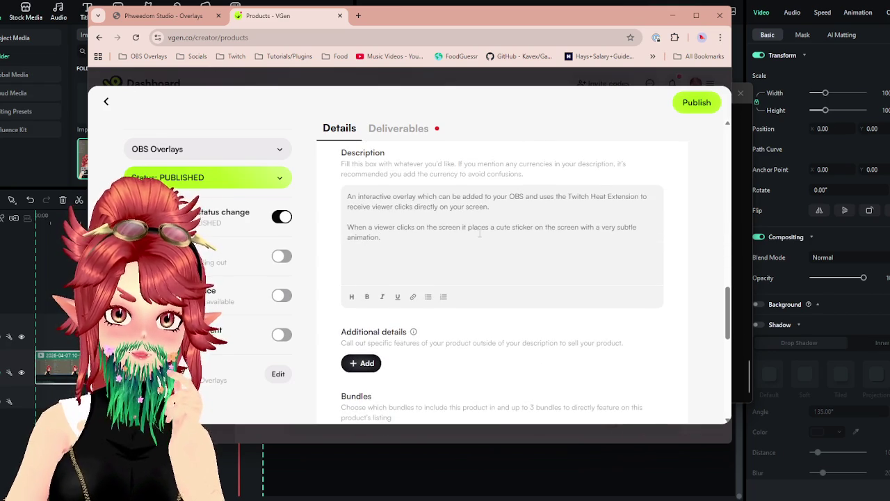
Step: Replace the second paragraph's ending with spider-spawn text: 5% swarm, 0.01% giant spider
drag(415, 236, 468, 230)
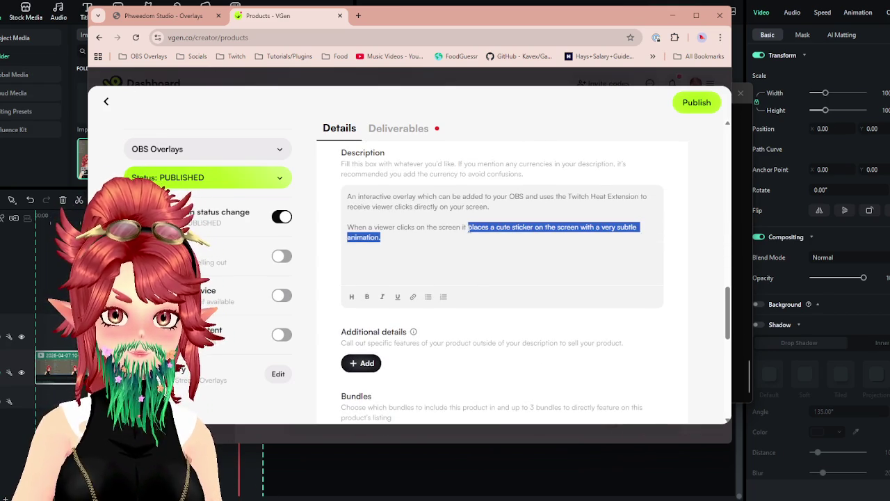
text(spawn)
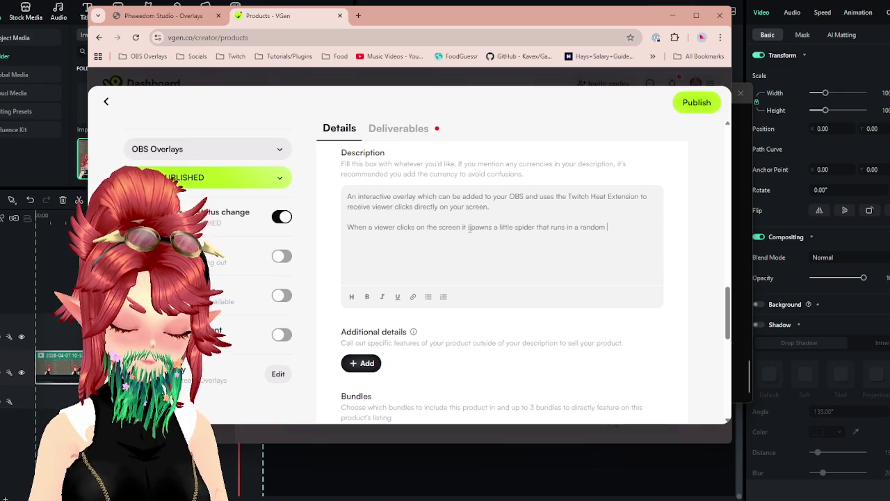
text(ion.)
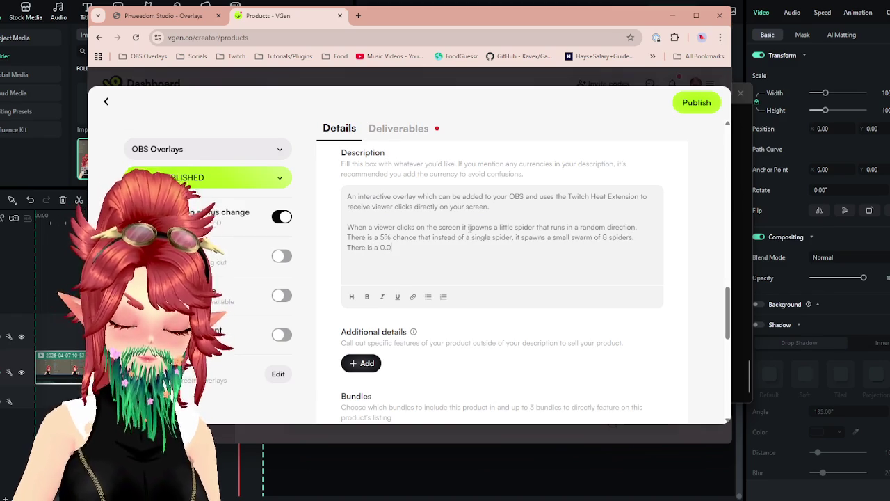
text(% chance that it spawns a giant)
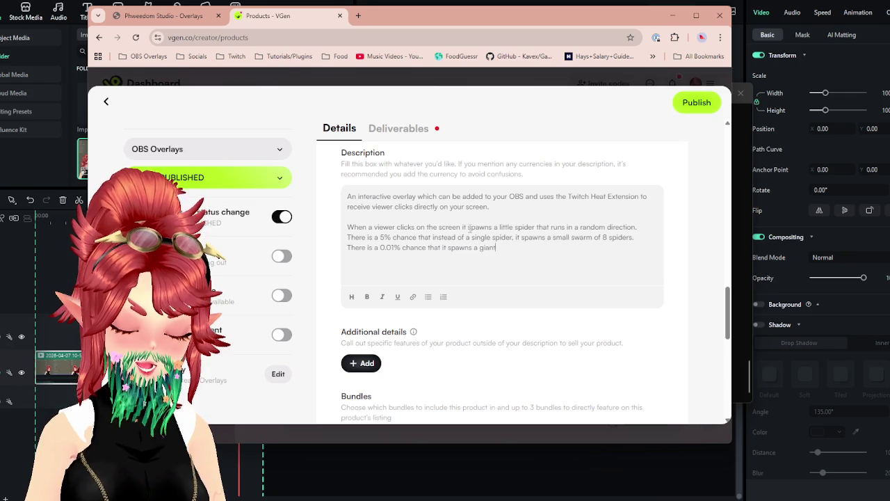
key(BackSpace)
key(BackSpace)
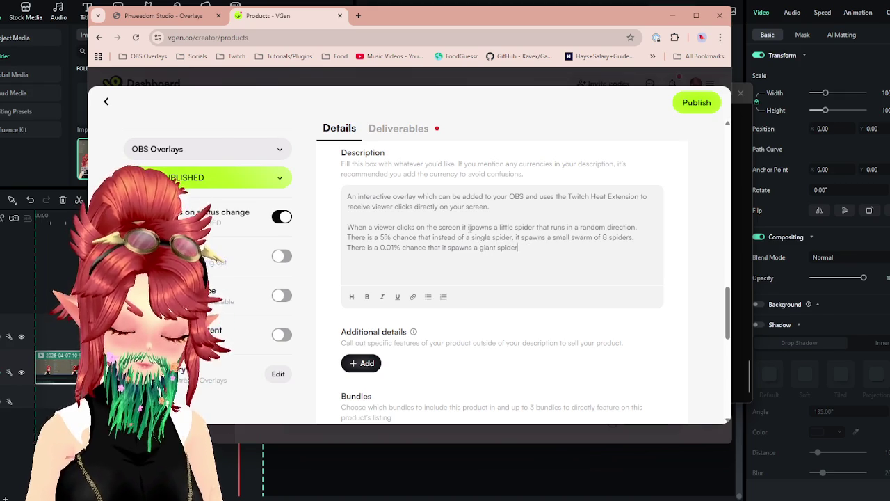
text(.)
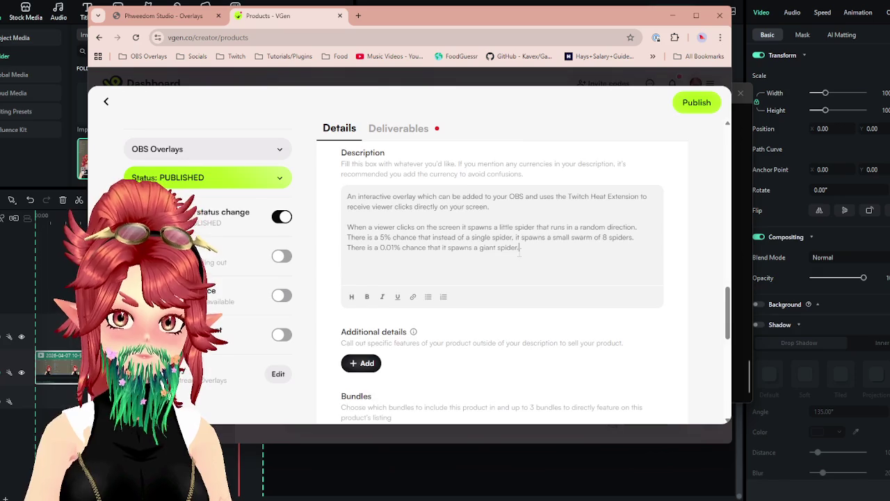
scroll(519, 254, down, 2)
scroll(520, 254, down, 4)
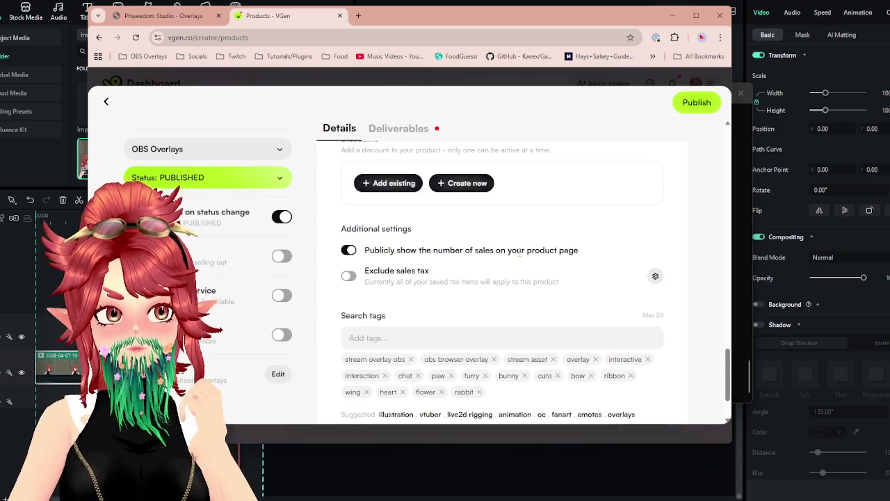
Step: Remove the rabbit, flower, heart, wing, ribbon, bow, cute, bunny, furry and paw tags
click(479, 392)
click(441, 392)
click(402, 393)
click(367, 393)
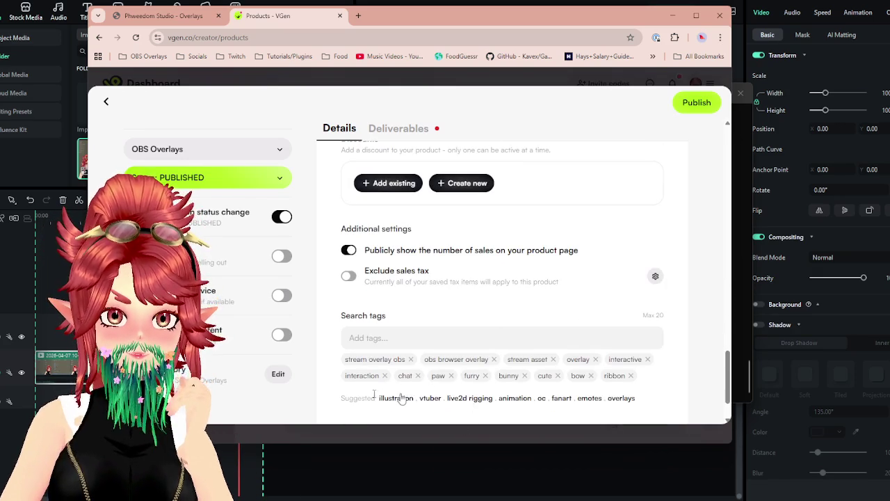
click(631, 376)
click(590, 375)
click(557, 375)
click(525, 375)
click(485, 375)
click(450, 376)
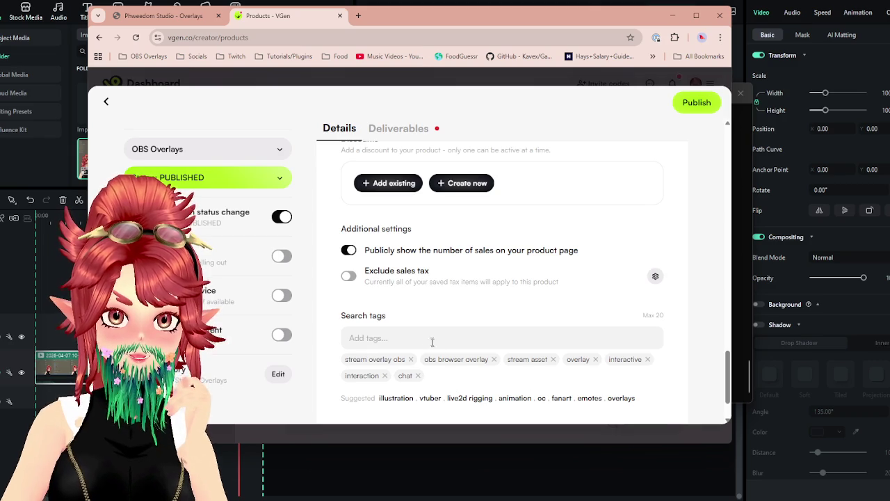
Step: Add spider, scary, horror and halloween as search tags
click(466, 339)
text(sp)
key(BackSpace)
key(BackSpace)
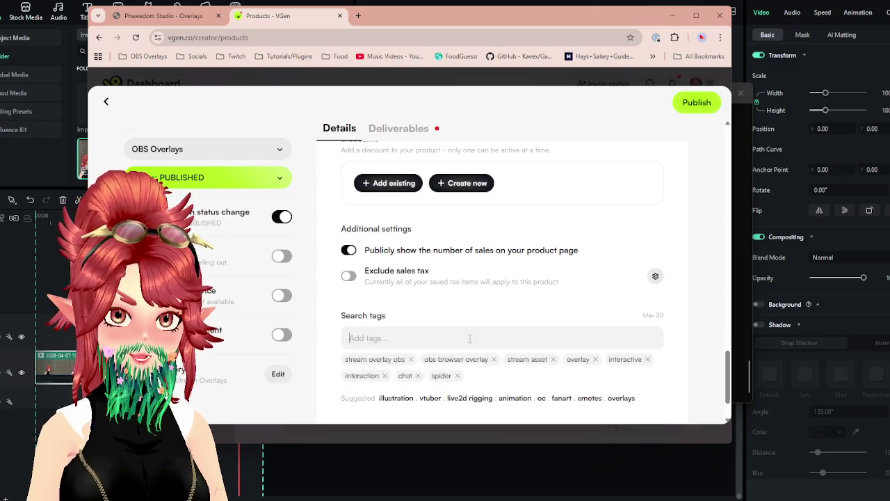
text(sc)
key(BackSpace)
key(BackSpace)
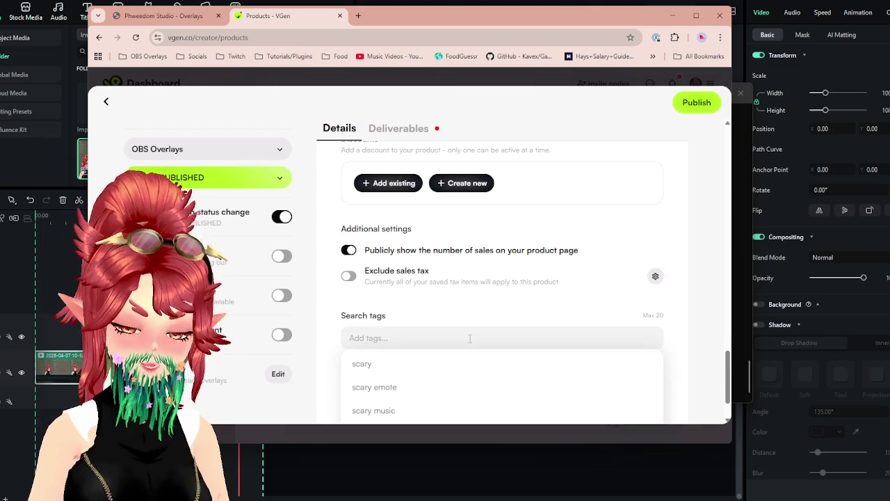
key(BackSpace)
key(BackSpace)
key(BackSpace)
text(halloween)
key(Return)
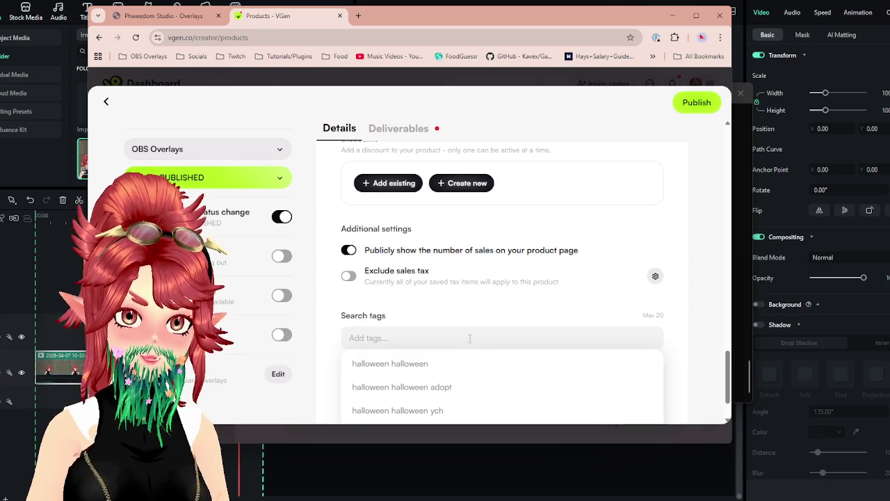
Step: Add insect and arachnid as search tags
scroll(520, 334, down, 1)
click(491, 283)
text(insect)
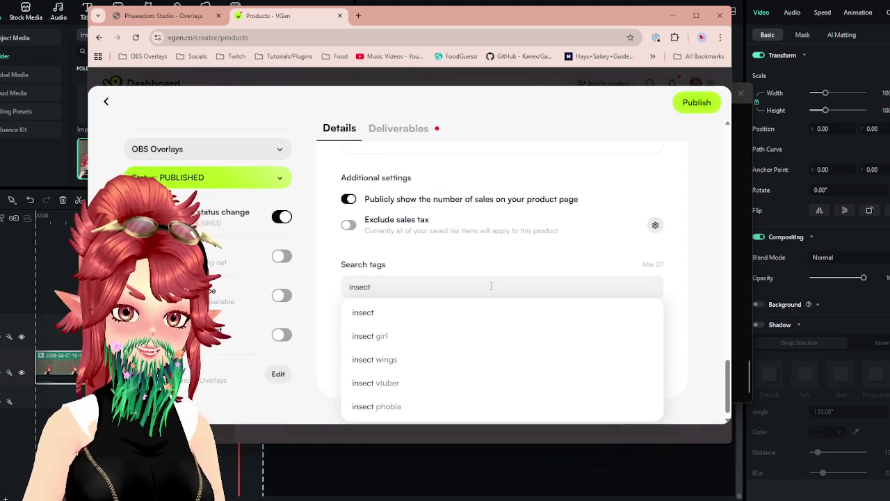
key(Return)
text(aracnid)
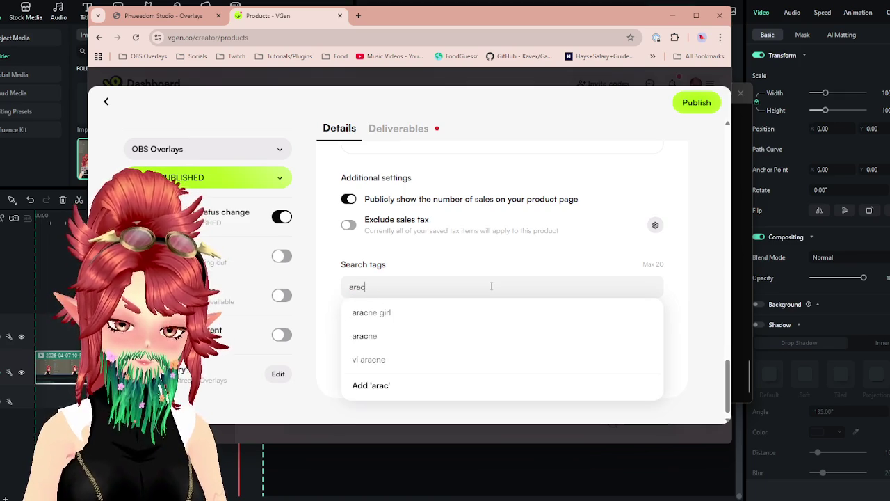
text(id)
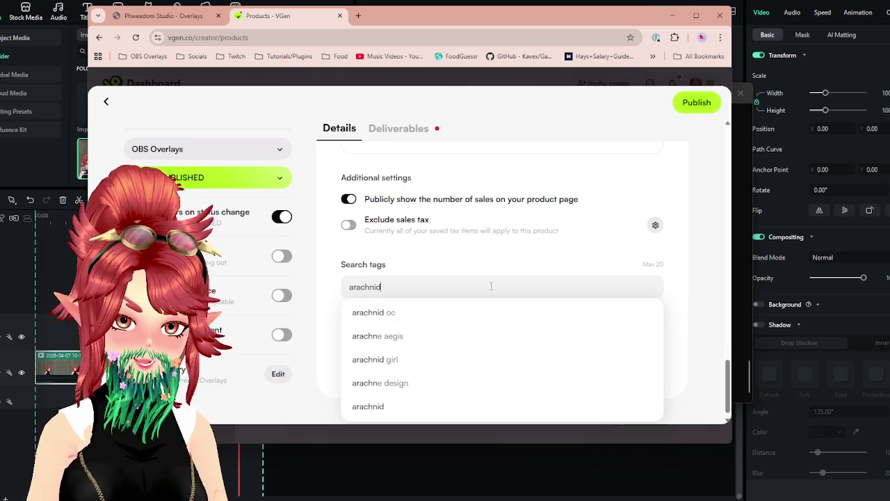
key(Return)
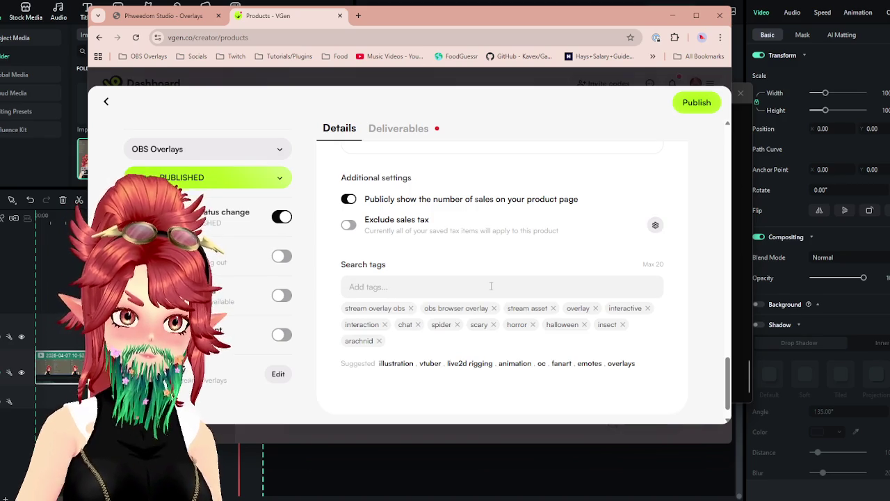
scroll(491, 286, up, 3)
Step: Delete the two empty media slots, keeping both spider GIFs, and open the Deliverables section
scroll(491, 288, up, 4)
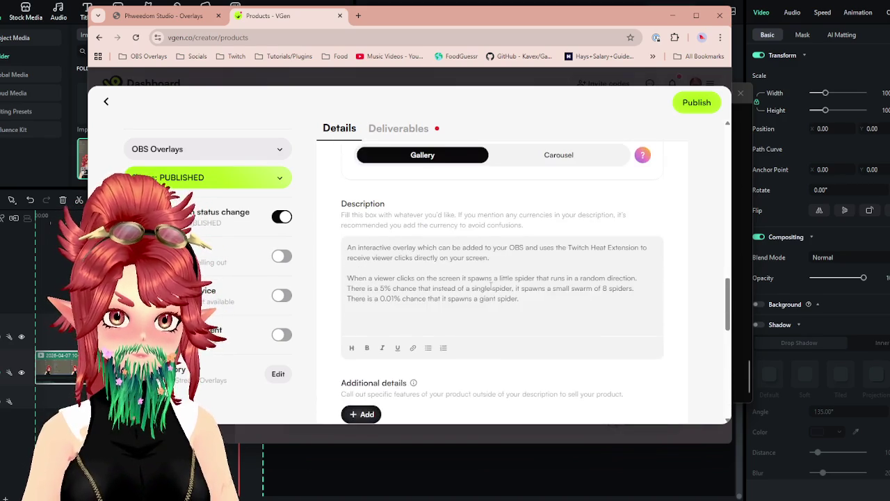
scroll(491, 286, up, 3)
scroll(528, 296, up, 3)
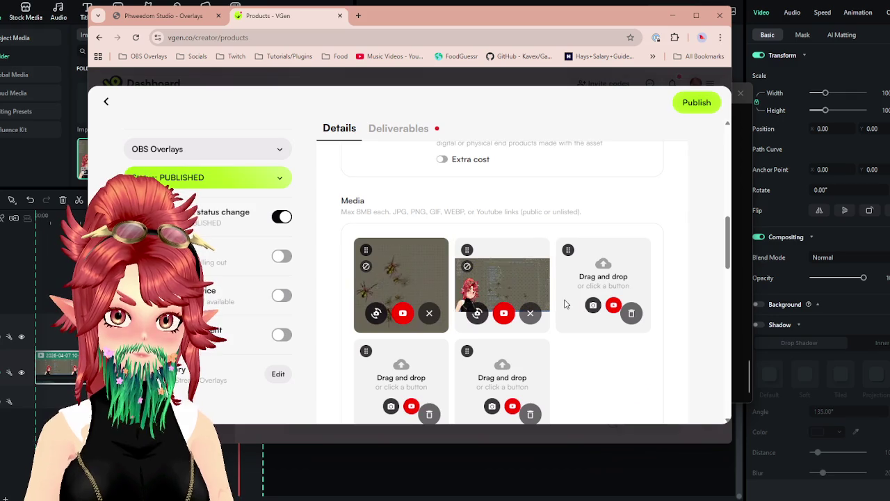
scroll(532, 269, down, 3)
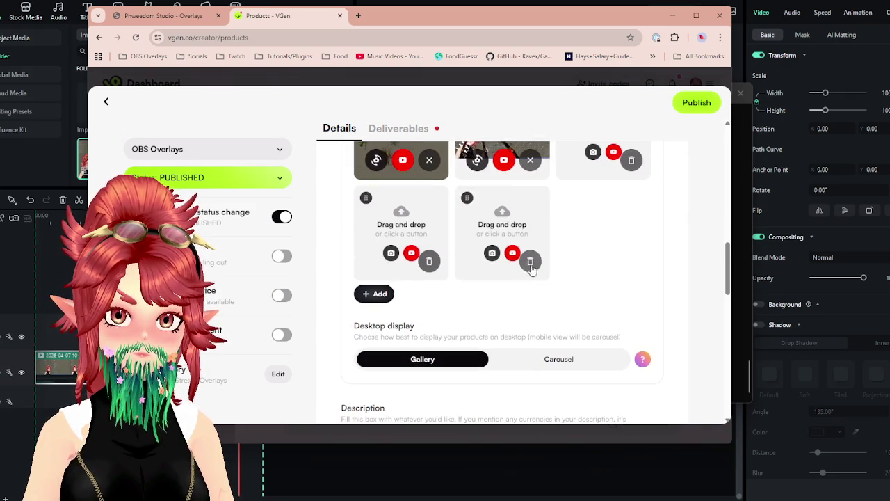
click(530, 262)
click(430, 261)
scroll(515, 309, up, 2)
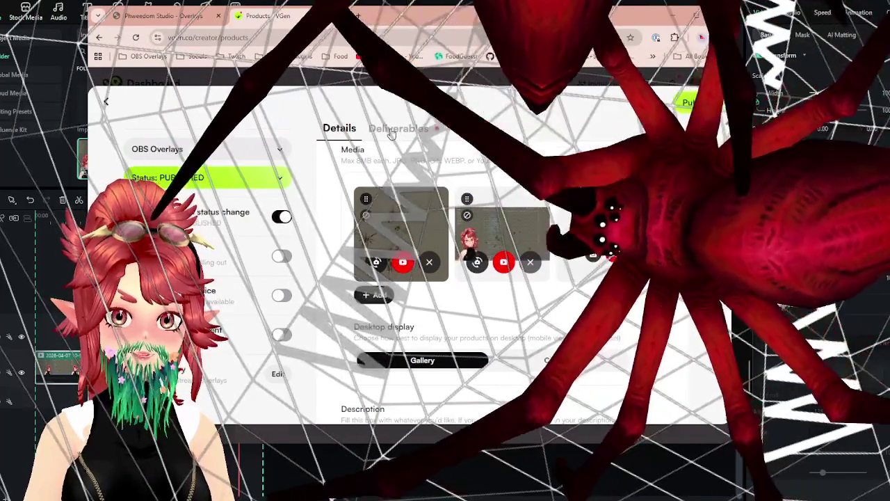
click(393, 130)
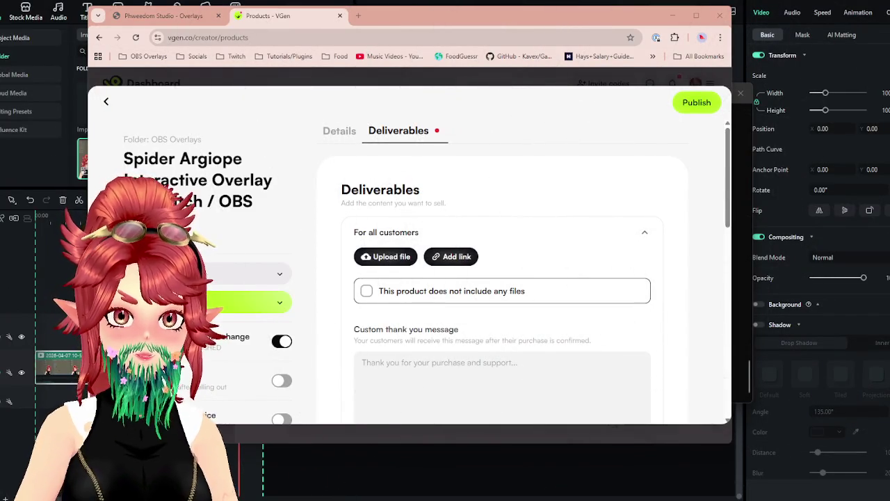
Step: Open the OBS_Spider_Green folder, check model-spawner.js in VS Code, then return to VGen
click(319, 457)
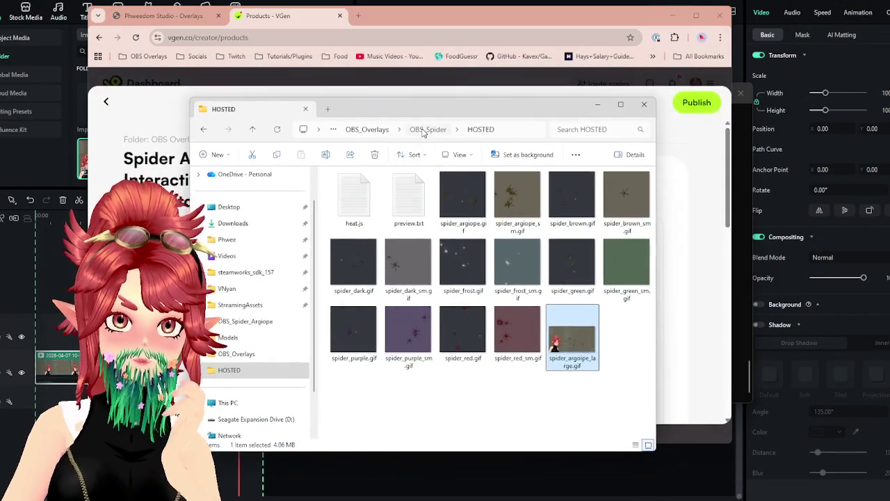
click(427, 130)
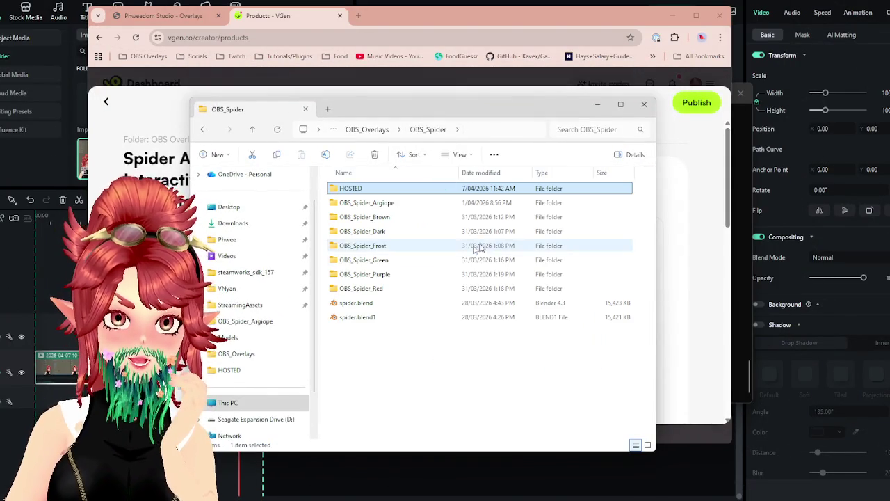
drag(483, 111, 487, 131)
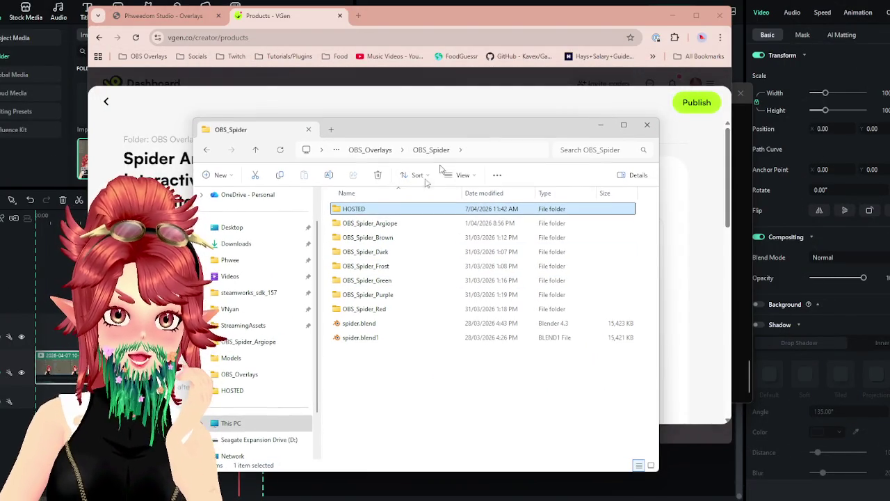
double_click(375, 281)
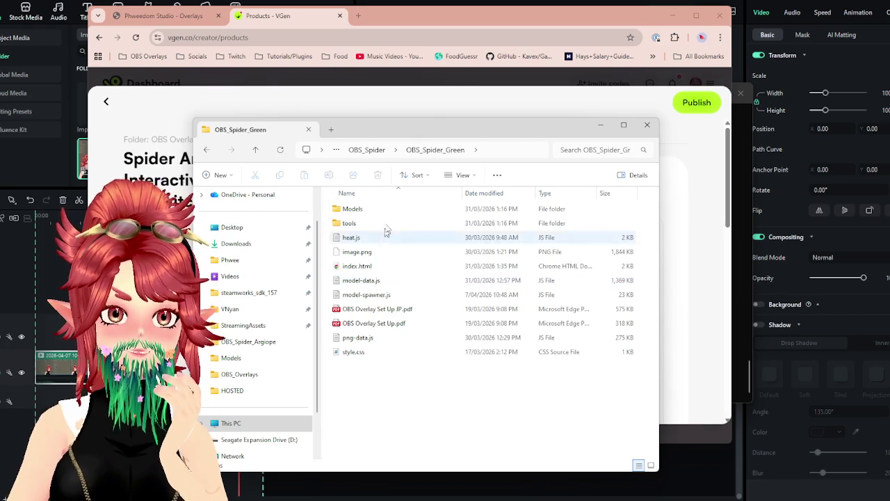
drag(473, 128, 459, 113)
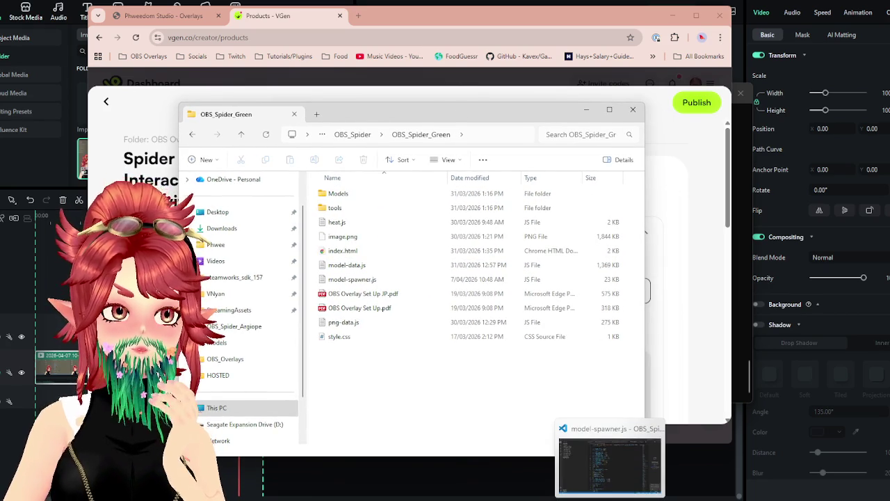
click(611, 460)
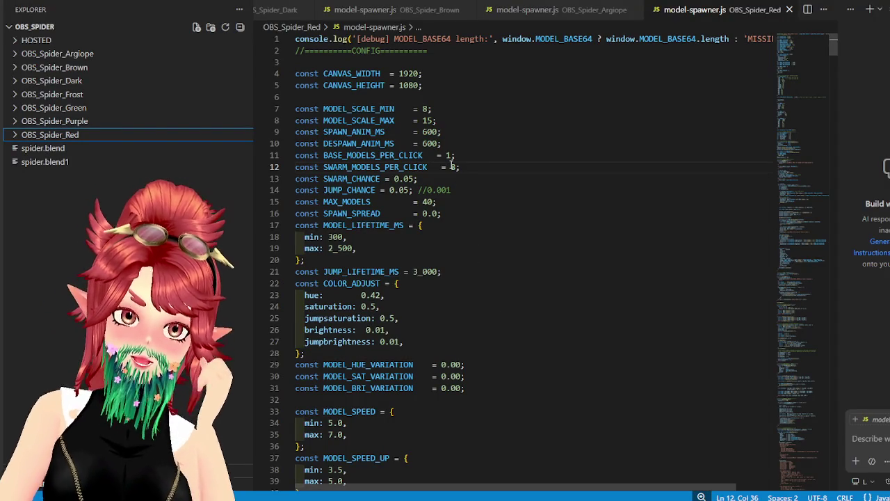
key(alt+Tab)
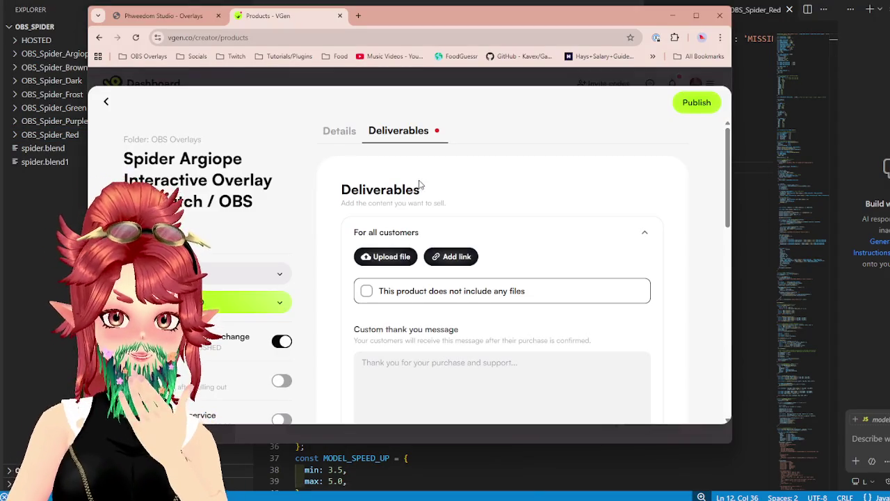
Step: Set the product status to Draft and attempt to save the listing
click(235, 308)
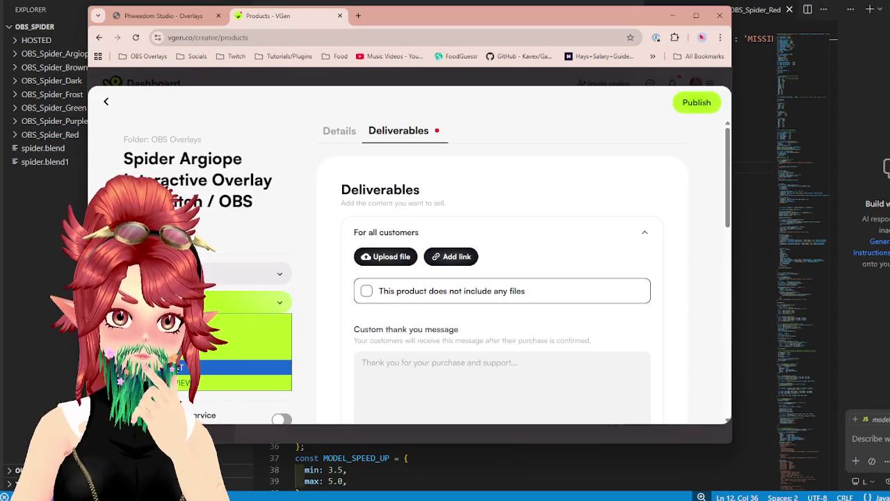
click(250, 368)
click(689, 103)
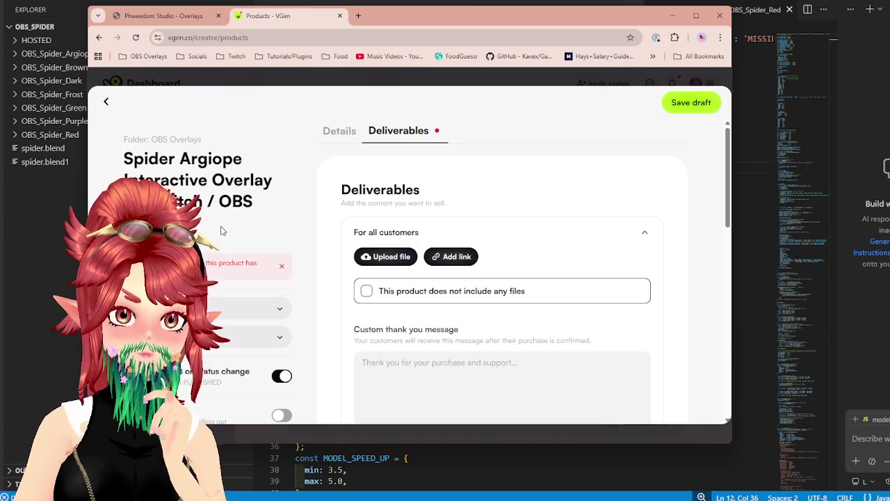
scroll(222, 230, down, 3)
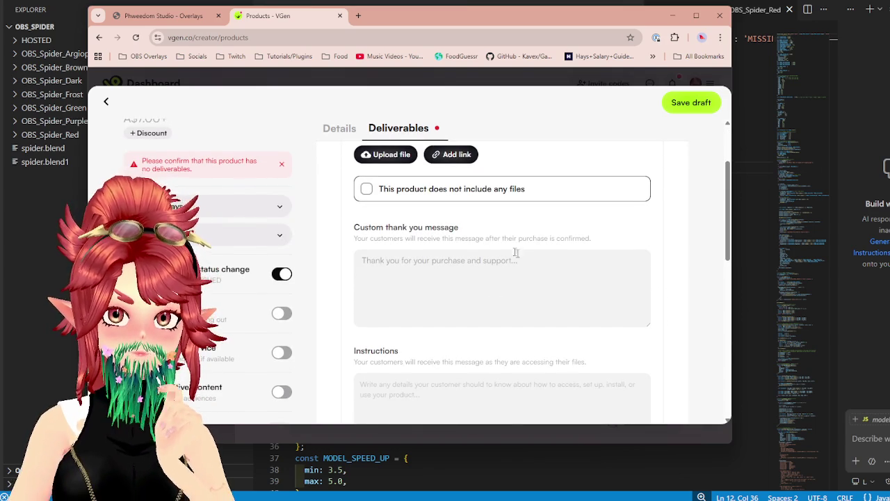
scroll(460, 202, up, 3)
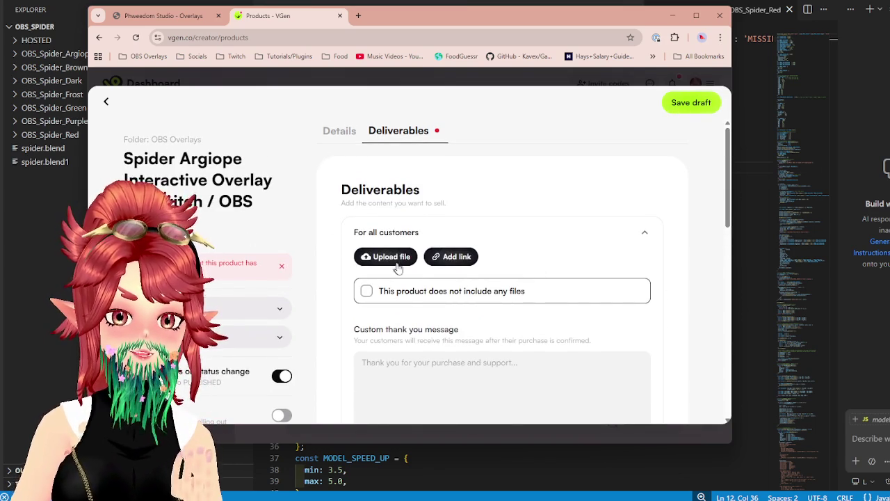
Step: Tick 'This product does not include any files' and save the Spider Argiope listing as a draft
scroll(398, 268, down, 5)
scroll(487, 292, down, 4)
scroll(529, 299, down, 2)
scroll(567, 313, up, 4)
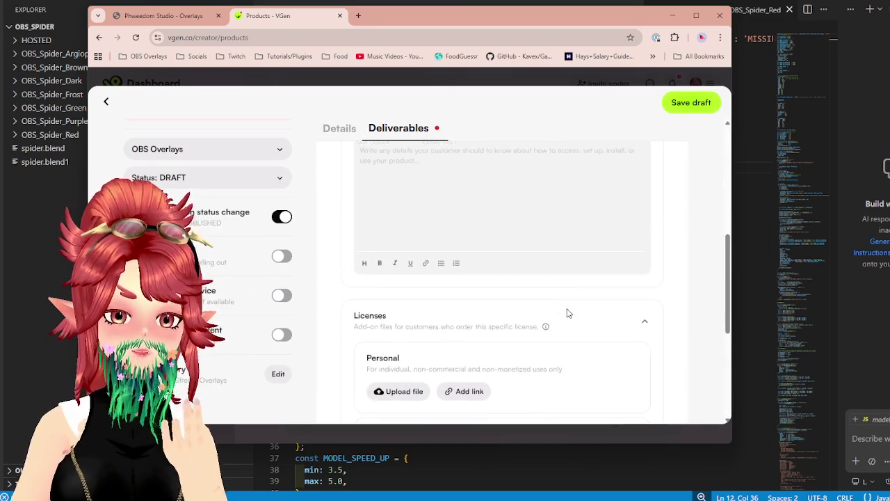
scroll(566, 313, up, 4)
scroll(567, 313, up, 2)
scroll(567, 313, up, 2)
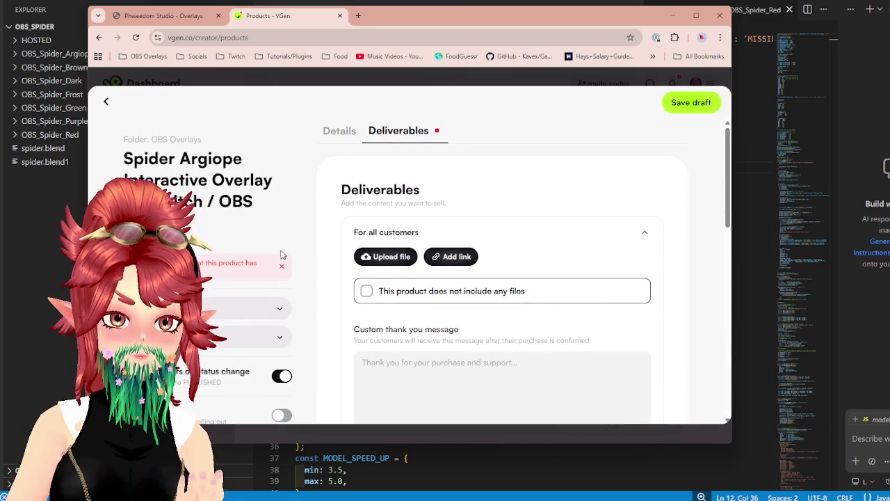
scroll(280, 254, down, 1)
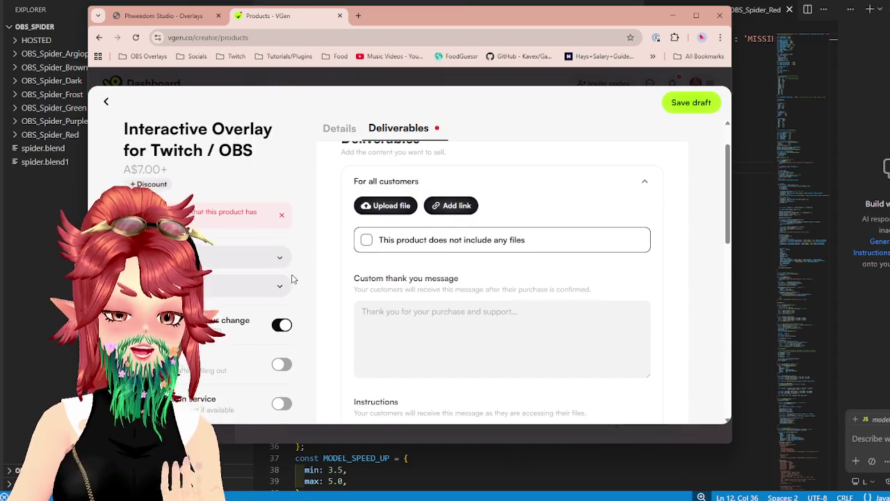
scroll(392, 302, down, 2)
scroll(392, 302, down, 1)
scroll(391, 302, down, 2)
scroll(391, 302, down, 2)
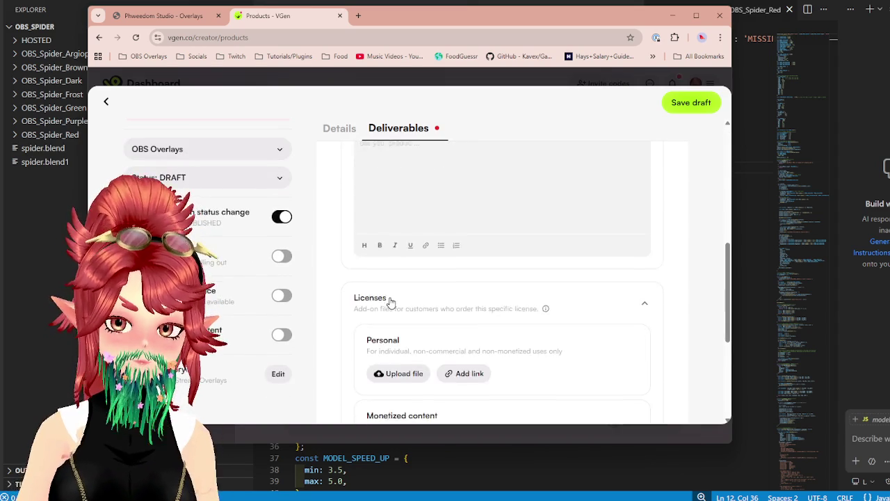
scroll(391, 302, up, 7)
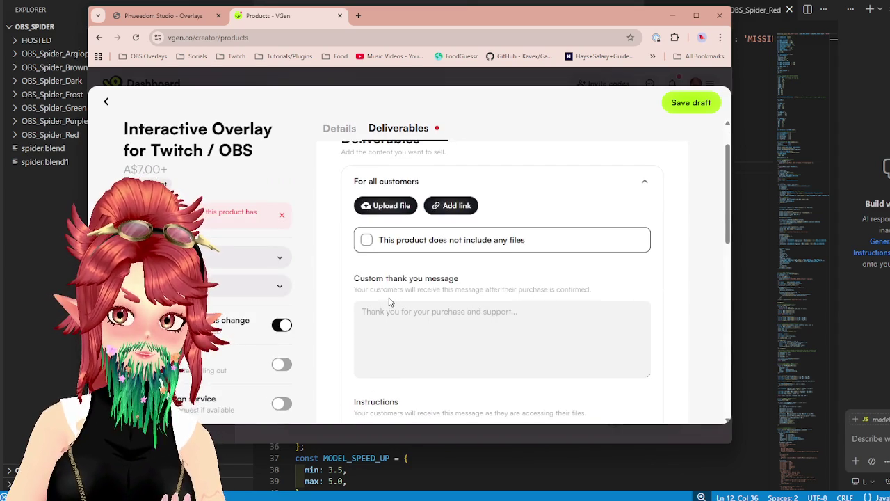
scroll(390, 301, up, 1)
click(367, 291)
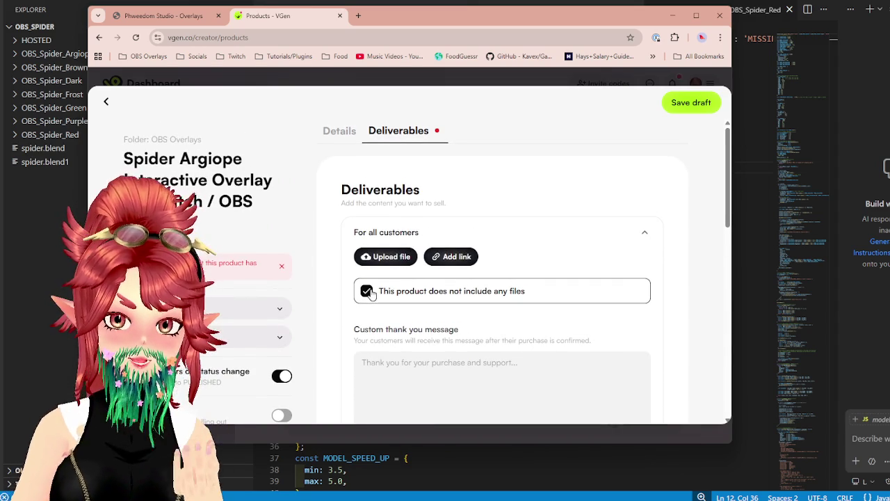
click(685, 104)
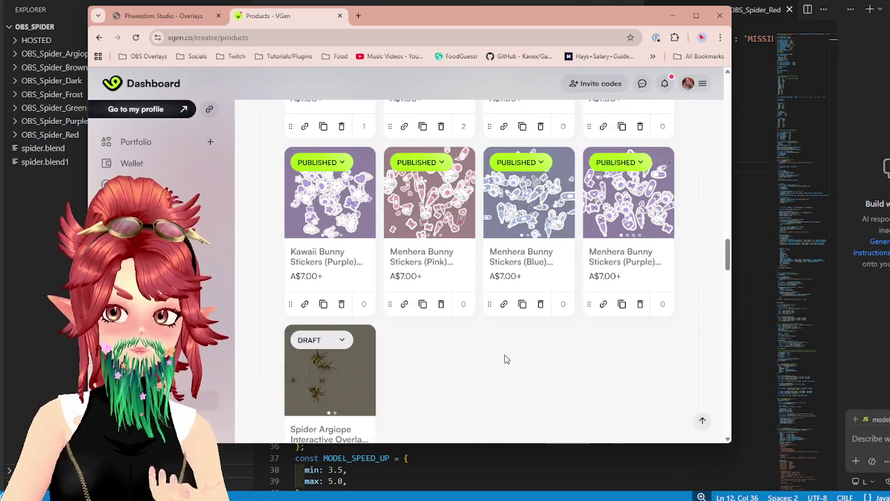
scroll(504, 359, up, 1)
scroll(501, 359, up, 2)
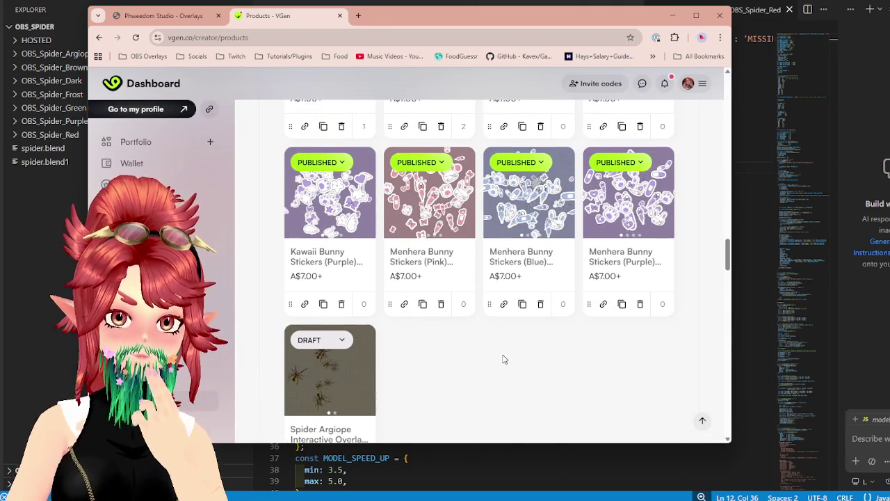
scroll(498, 359, down, 2)
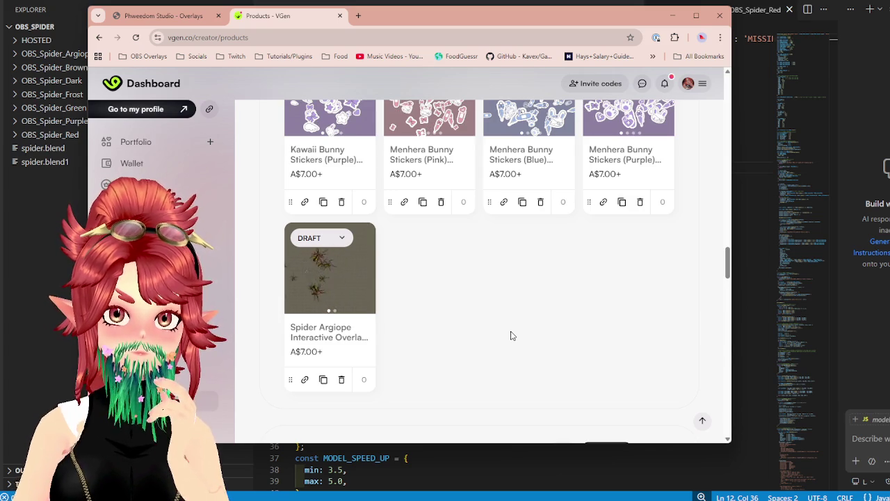
scroll(511, 336, up, 2)
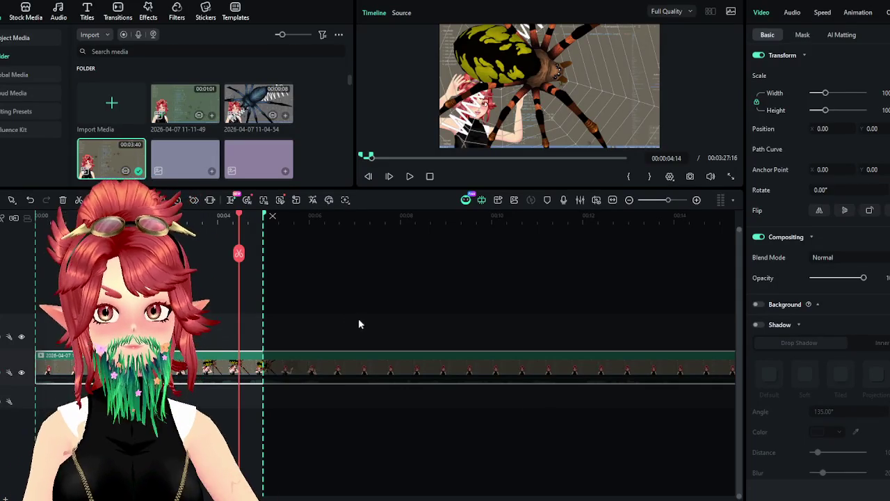
Step: Trim the recording clip's opening so the timeline totals 00:02:56:07
scroll(356, 324, down, 2)
scroll(356, 325, down, 2)
scroll(322, 336, down, 2)
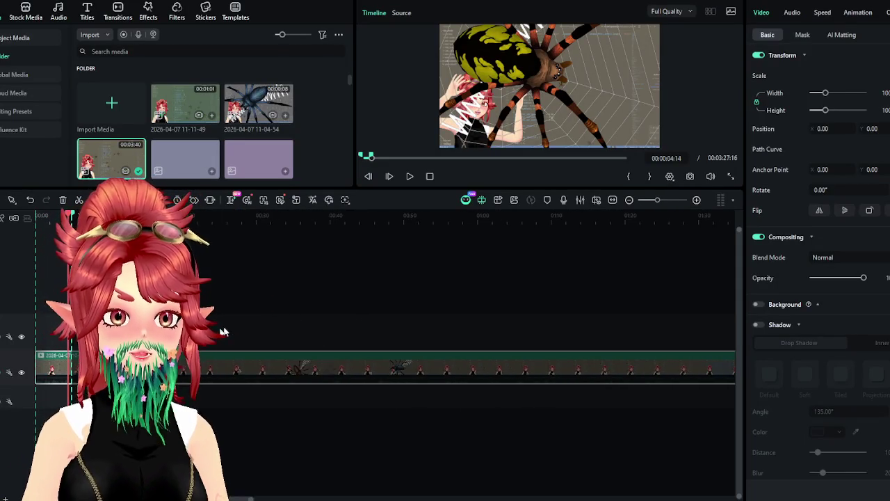
scroll(322, 336, down, 2)
scroll(259, 340, up, 2)
scroll(258, 340, up, 1)
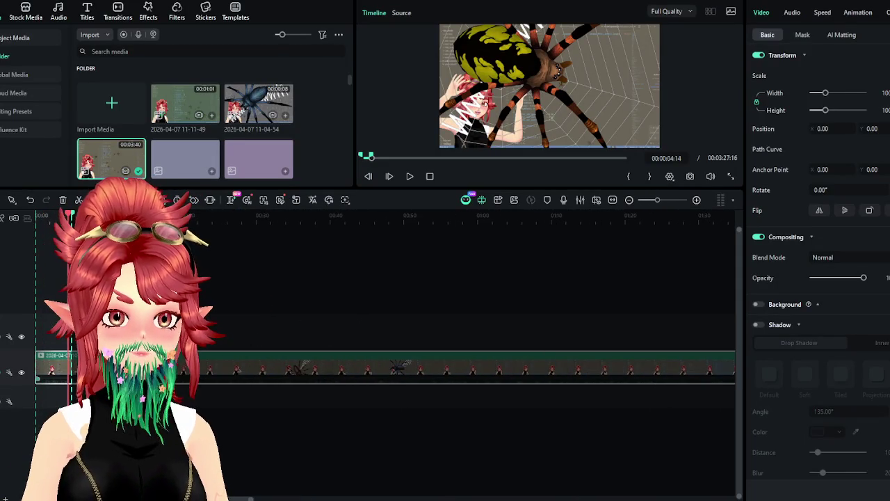
mouse_move(39, 358)
mouse_down()
mouse_move(296, 365)
mouse_move(263, 360)
mouse_up()
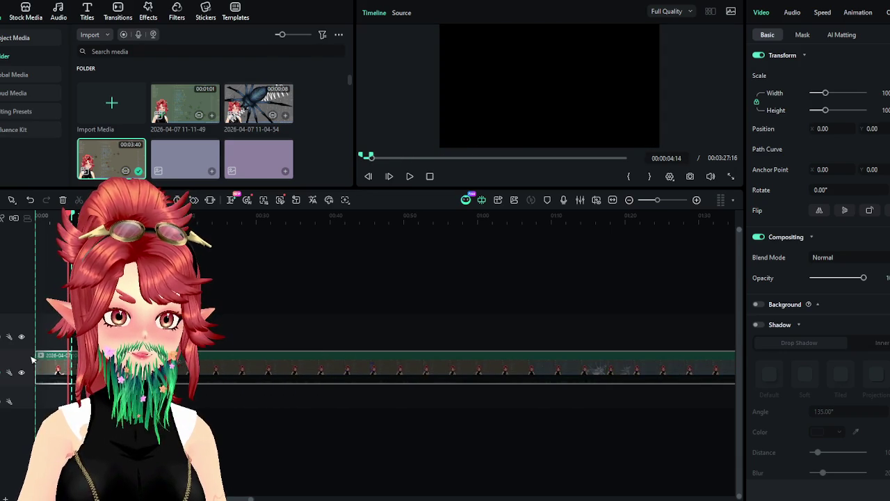
scroll(263, 360, up, 3)
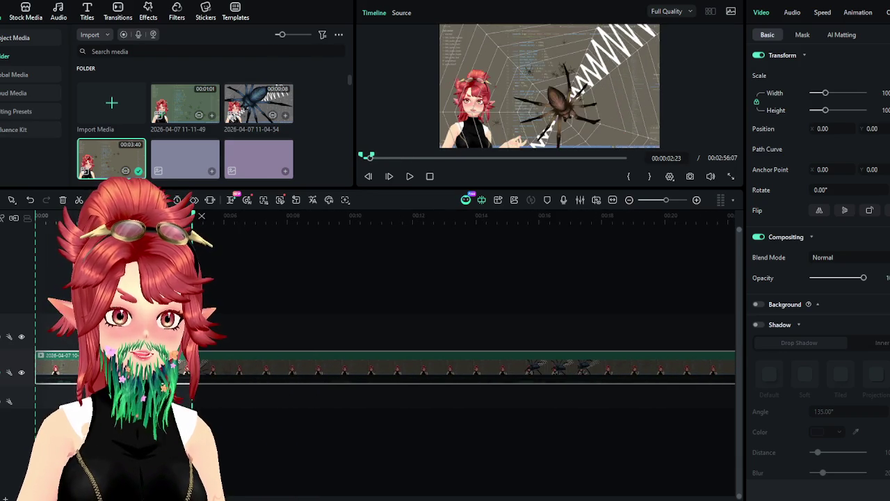
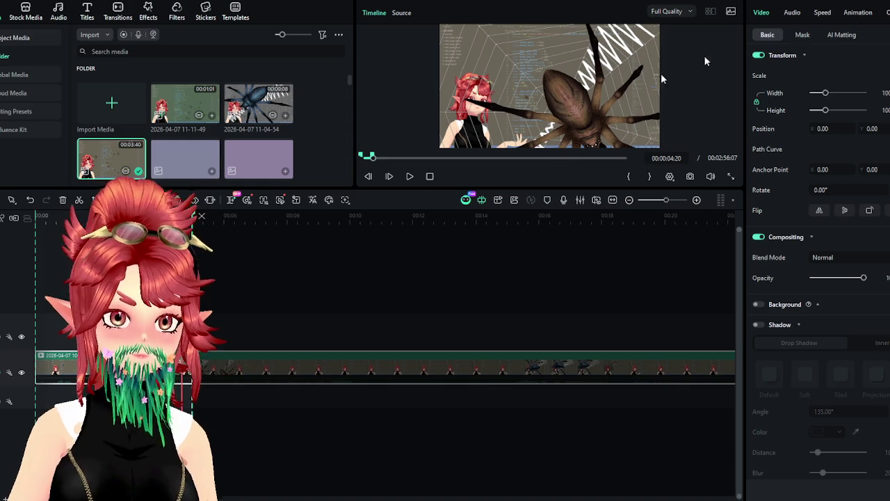
Step: Export the clip as the GIF titled spider_brown_large, then dismiss the finished export window
key(ctrl+e)
double_click(485, 122)
text(spider_brown_large)
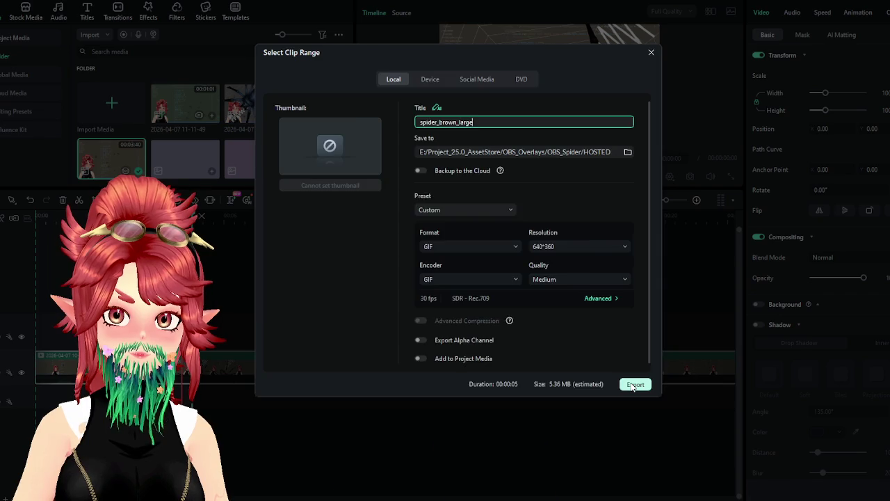
click(633, 386)
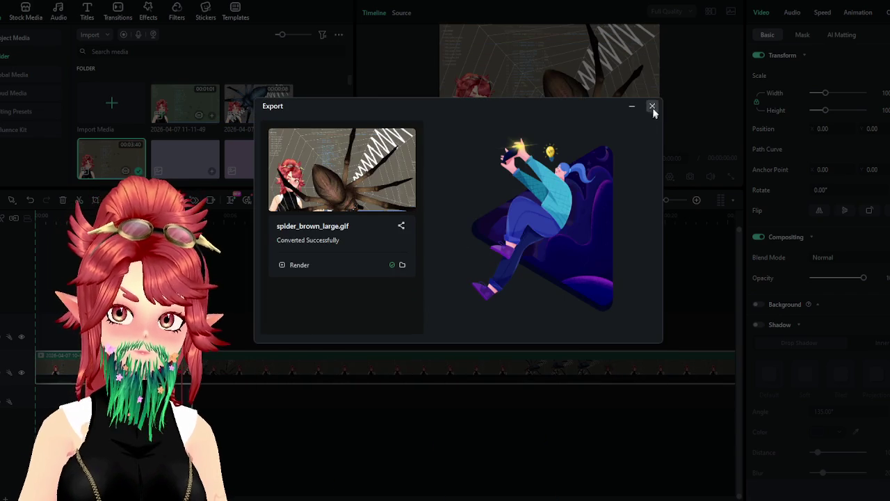
click(653, 107)
Step: Trim the clip's start, move the clip back to 00:00, then scrub and play to review
mouse_move(36, 363)
mouse_down()
mouse_move(480, 369)
mouse_move(70, 356)
mouse_up()
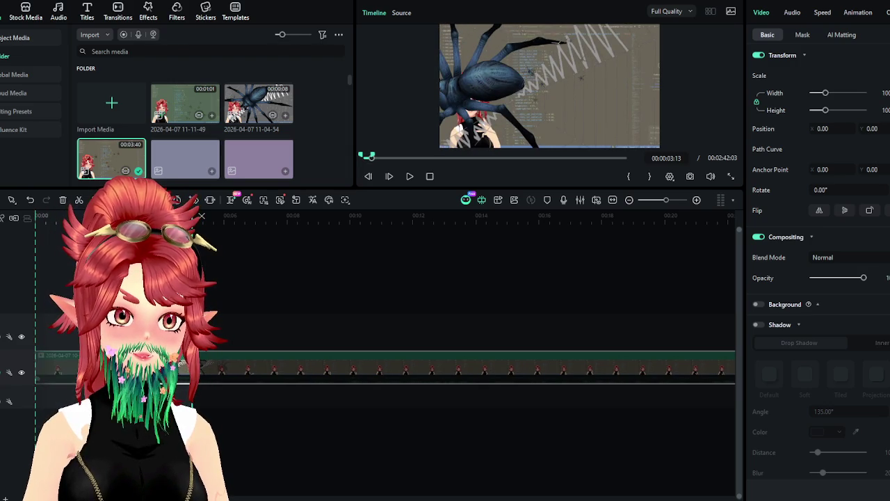
drag(202, 365, 56, 365)
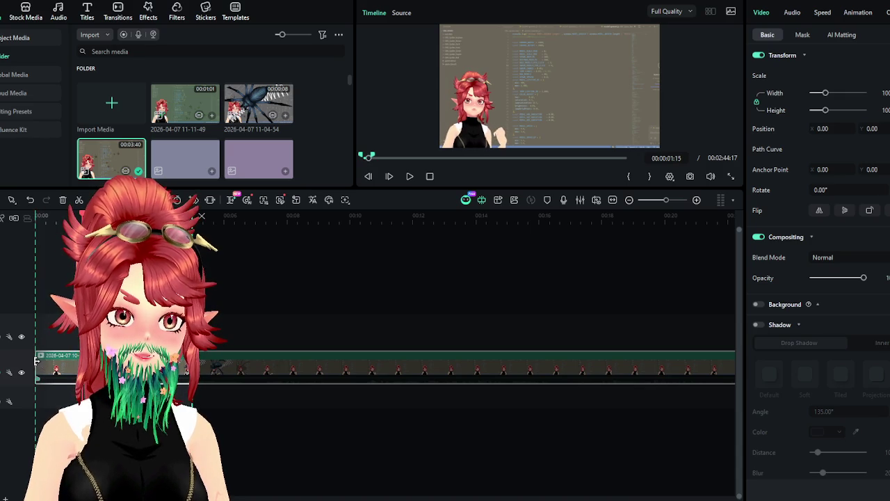
drag(36, 359, 72, 362)
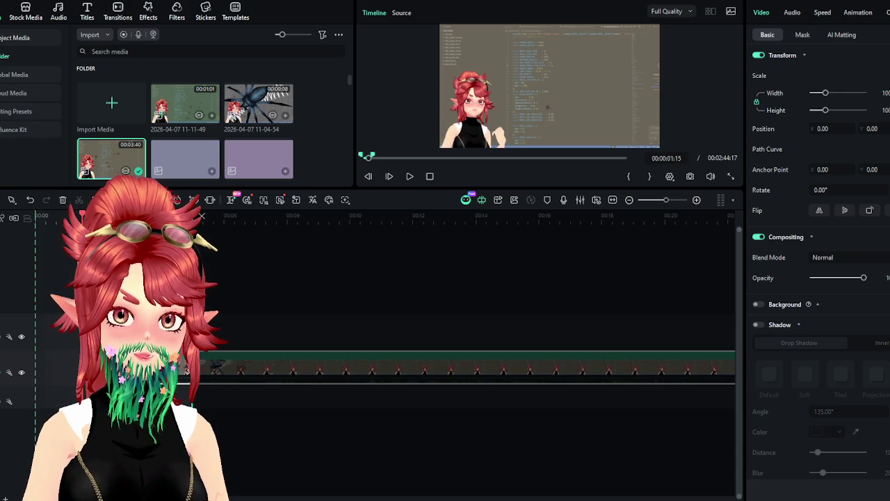
drag(209, 366, 44, 365)
mouse_move(64, 216)
mouse_down()
mouse_move(167, 216)
mouse_move(656, 281)
mouse_up()
mouse_move(492, 282)
mouse_down()
mouse_move(39, 278)
mouse_move(89, 279)
mouse_move(51, 271)
mouse_up()
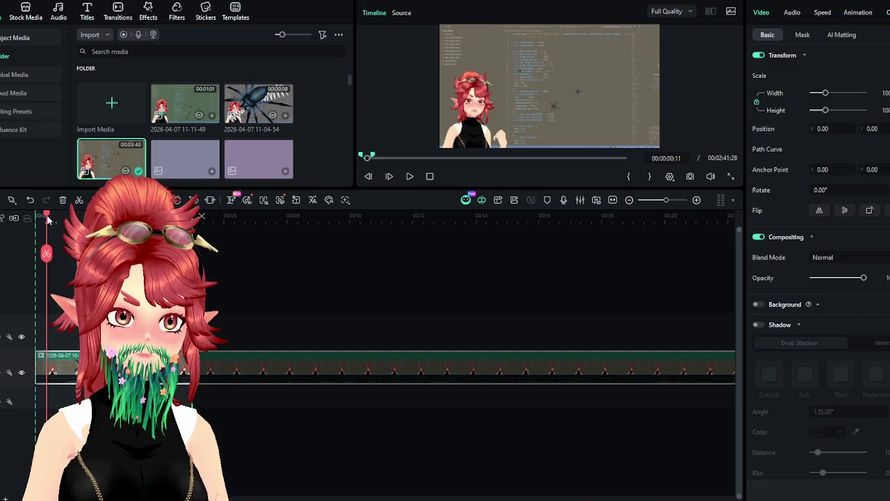
key(space)
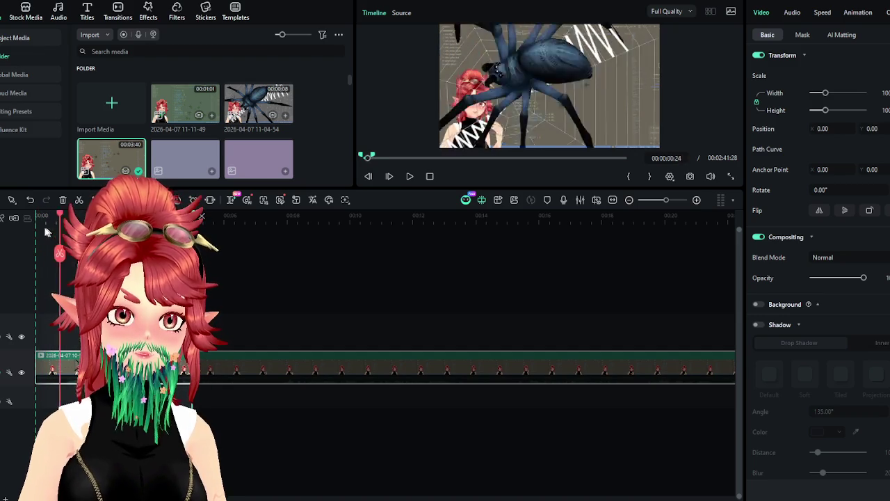
click(30, 235)
Step: Adjust the trimmed start slightly and replay the clip to locate the next spider
drag(68, 356, 90, 357)
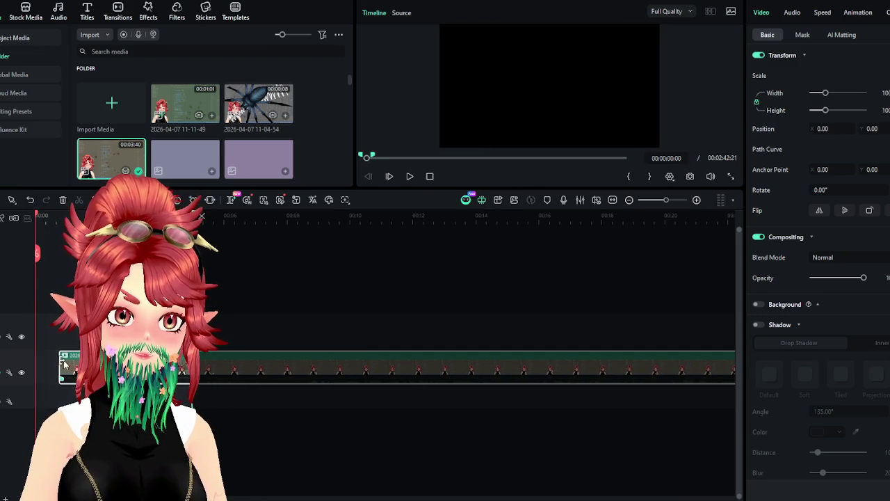
drag(26, 355, 28, 355)
click(42, 217)
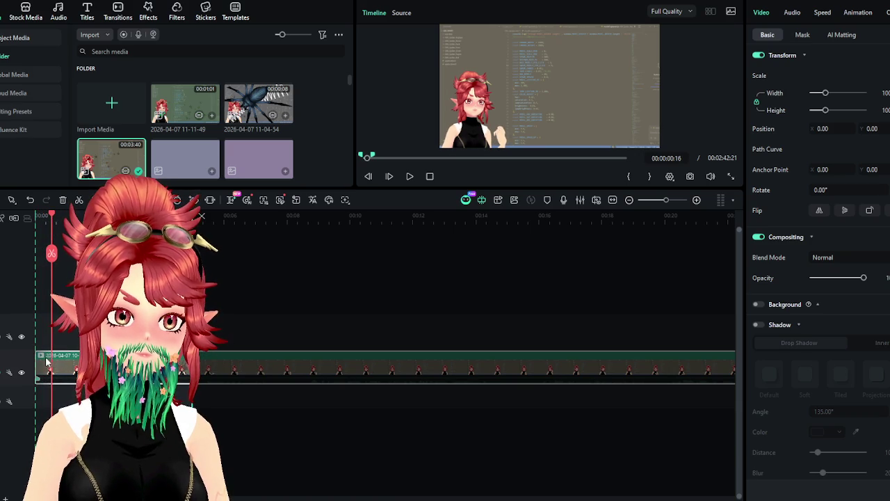
drag(53, 358, 51, 364)
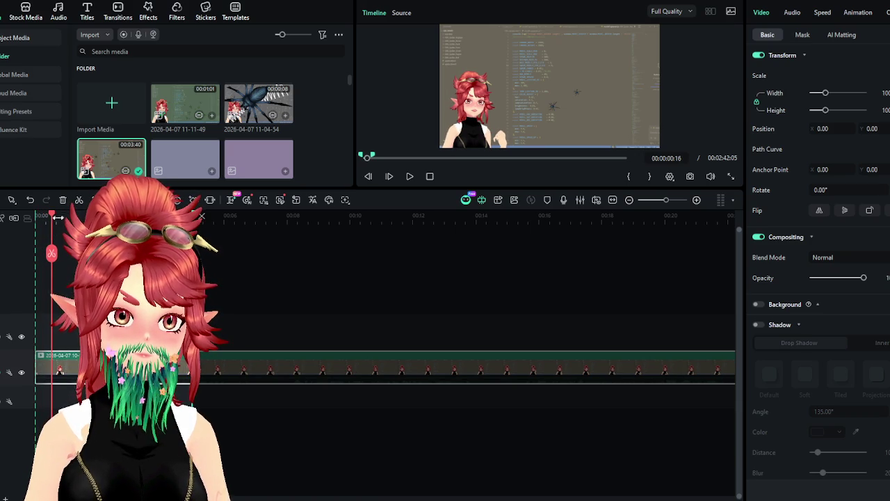
key(space)
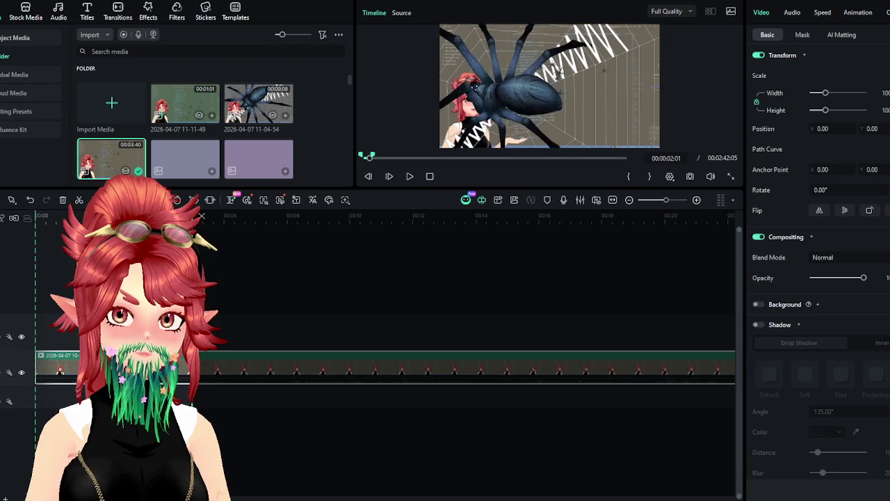
mouse_move(239, 249)
mouse_down()
mouse_move(559, 290)
mouse_move(421, 373)
mouse_move(268, 234)
mouse_move(285, 214)
mouse_move(481, 230)
mouse_up()
scroll(43, 376, down, 2)
Step: Trim to the frost spider, shorten the clip to about 1:47, and check it zoomed in
drag(33, 363, 70, 363)
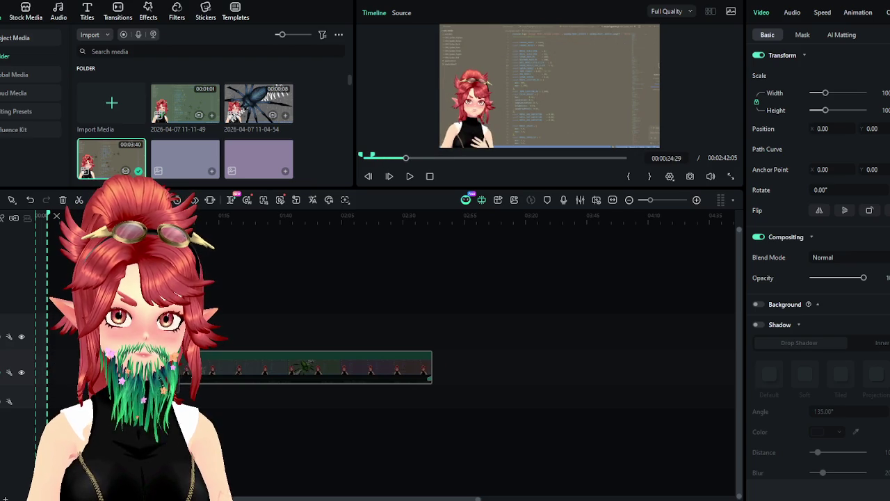
drag(173, 379, 189, 379)
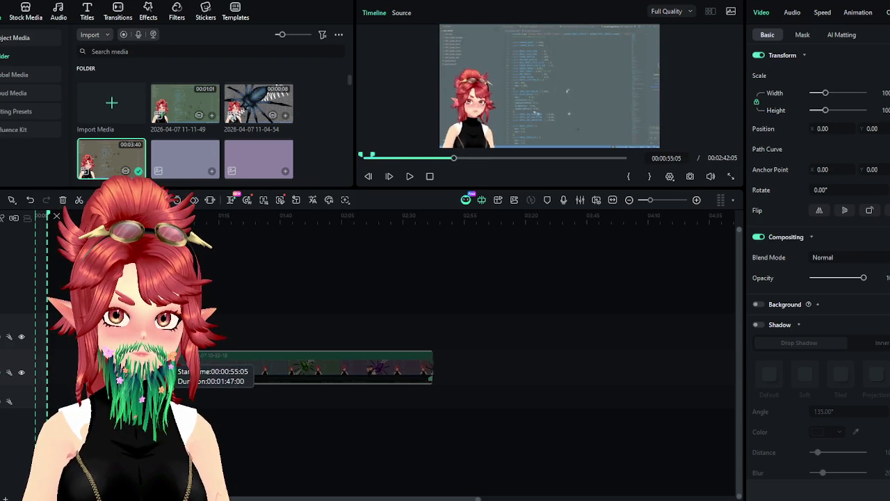
drag(431, 368, 292, 367)
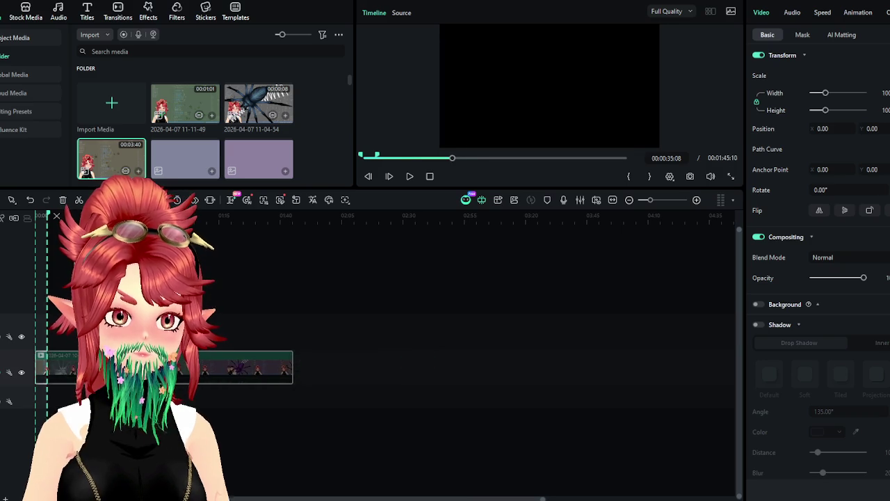
key(shift+z)
key(ctrl+equal)
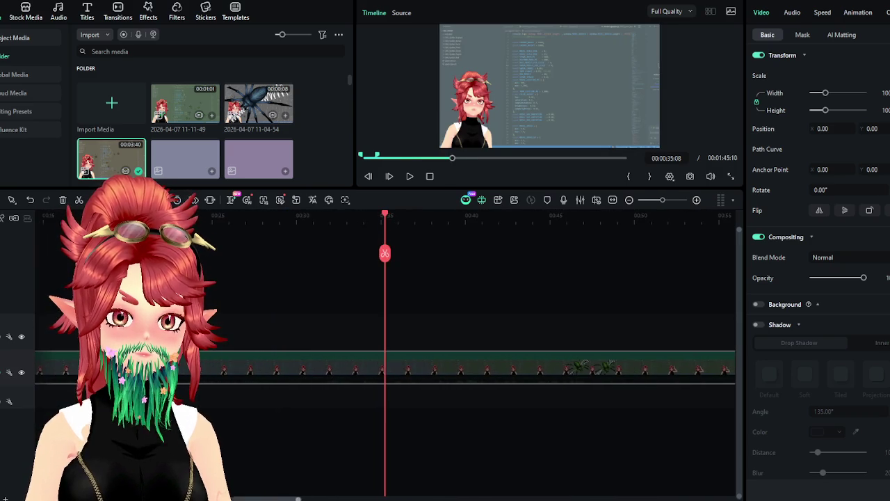
scroll(76, 216, up, 3)
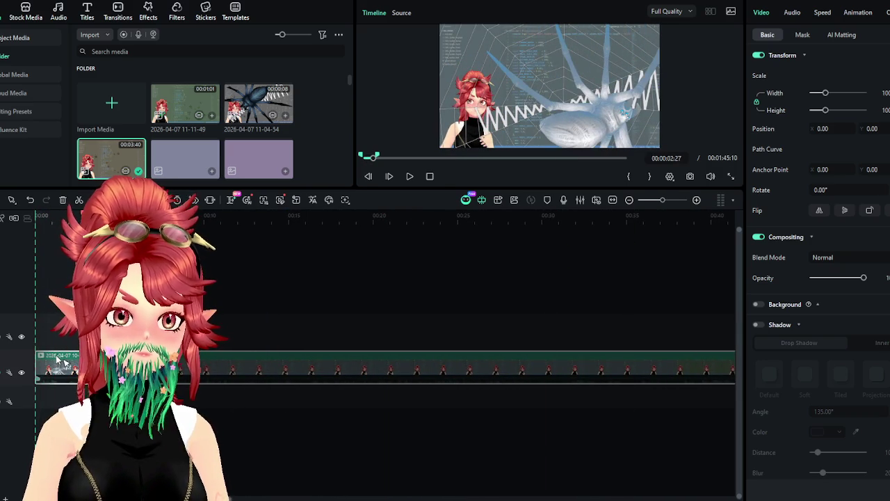
drag(47, 218, 106, 218)
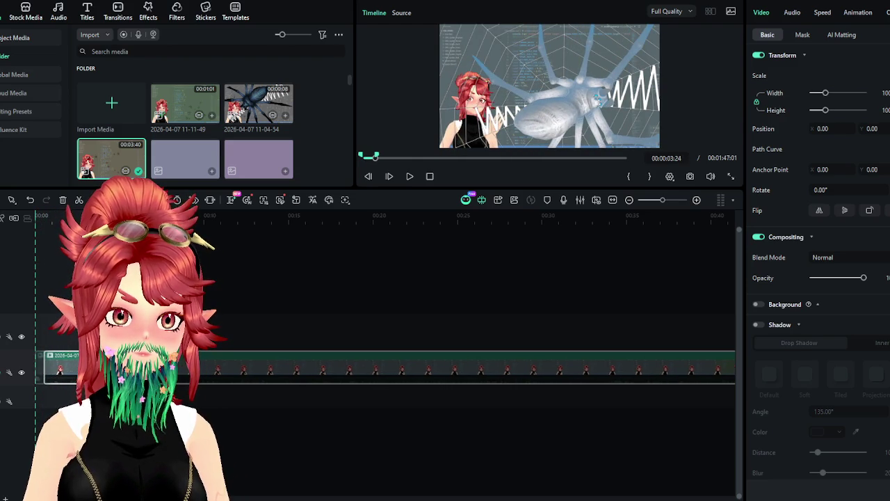
drag(50, 366, 51, 366)
click(59, 218)
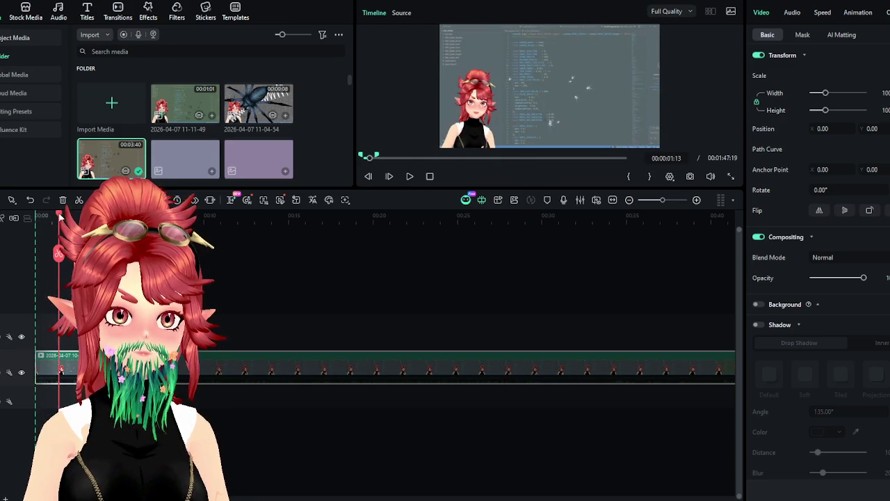
key(space)
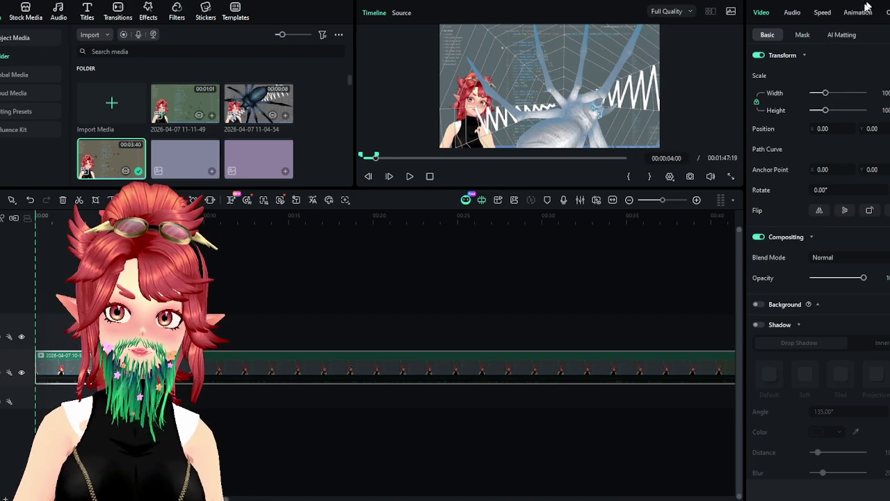
Step: Export the clip as the GIF spider_frost_large and close the export window
key(ctrl+e)
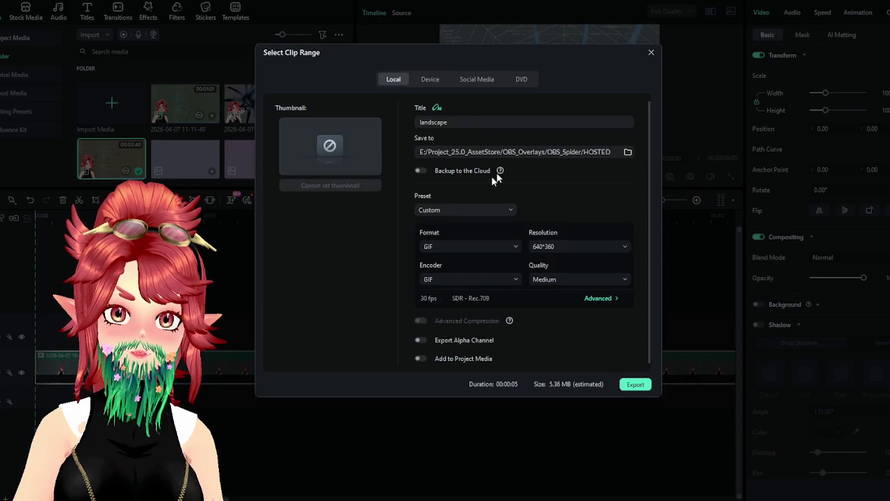
click(475, 122)
text(spider_frost_lar)
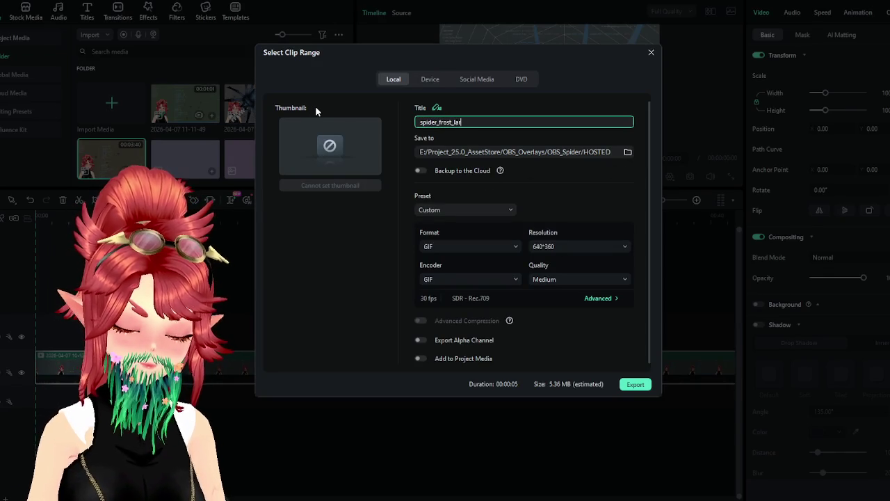
text(ge)
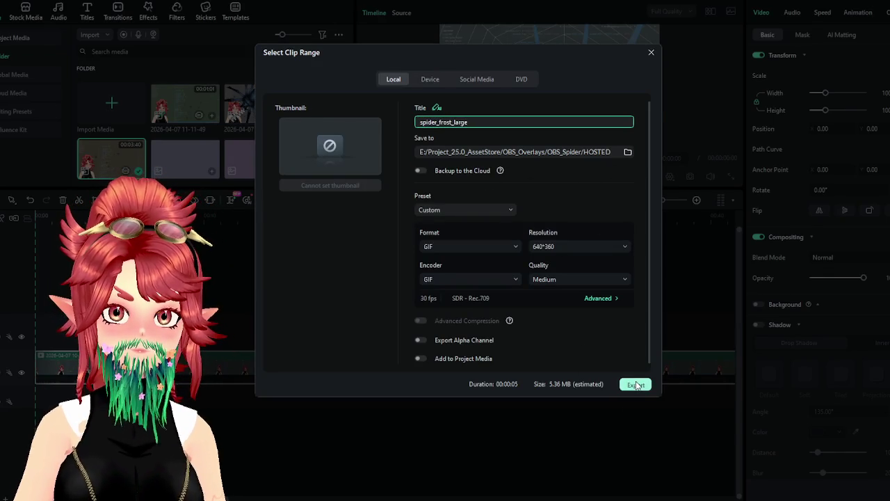
click(636, 384)
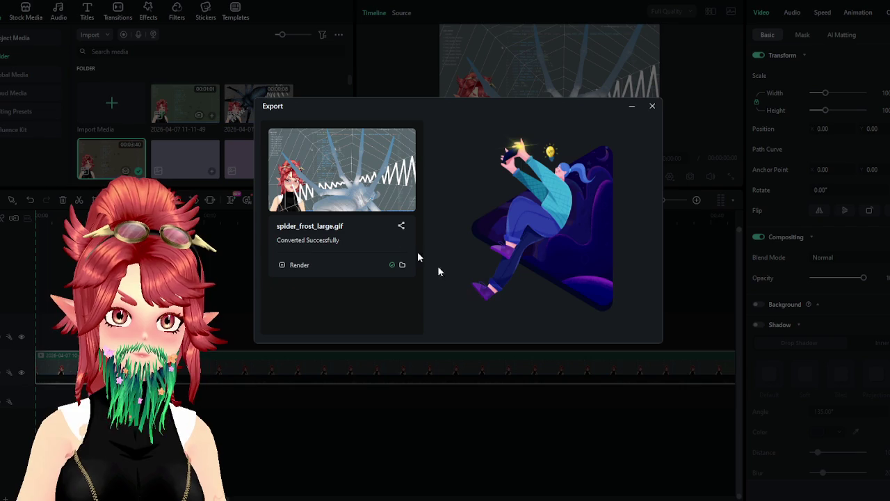
click(651, 107)
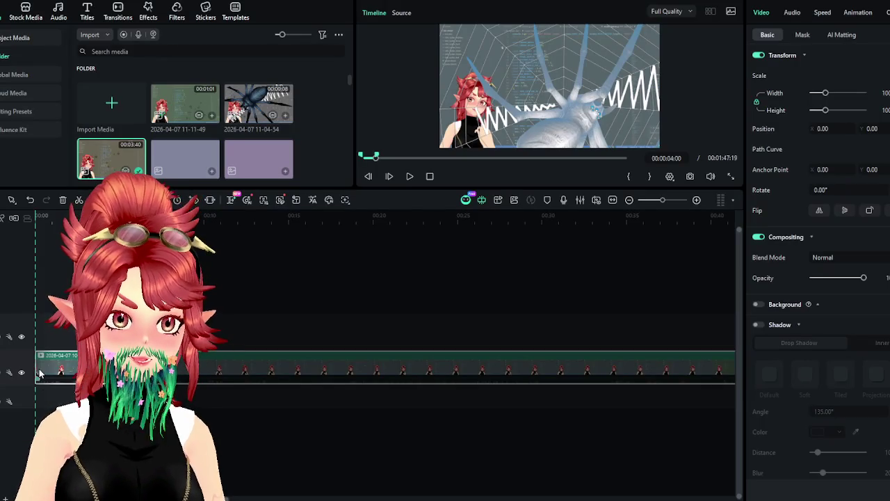
Step: Trim the clip start to the green spider and export it as spider_green_large
mouse_move(40, 373)
mouse_down()
mouse_move(557, 367)
mouse_move(35, 361)
mouse_up()
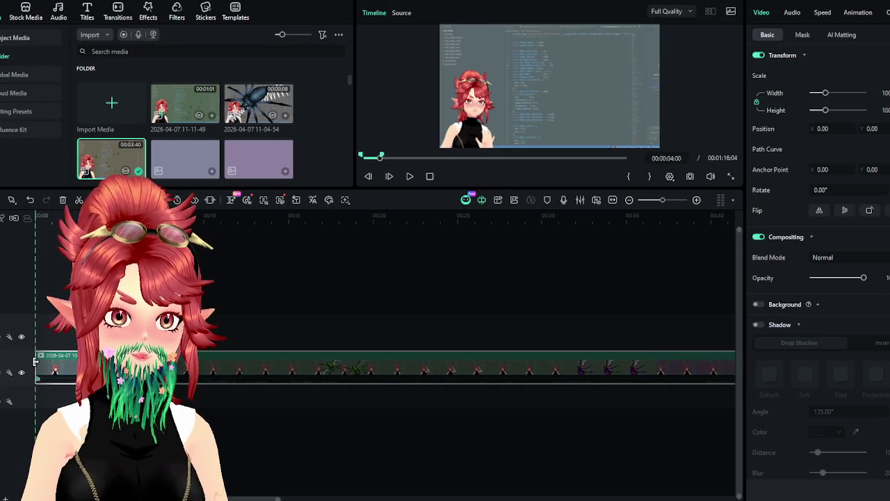
mouse_move(35, 361)
mouse_down()
mouse_move(245, 363)
mouse_move(63, 362)
mouse_up()
scroll(299, 222, up, 3)
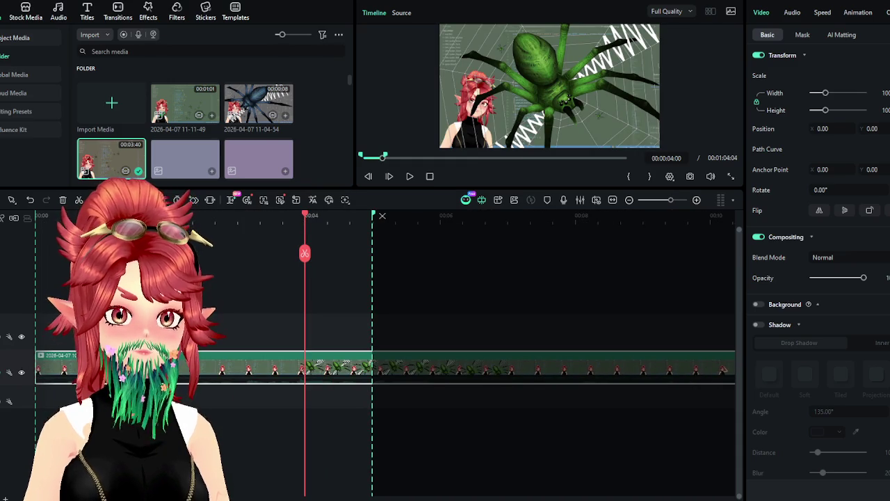
click(151, 216)
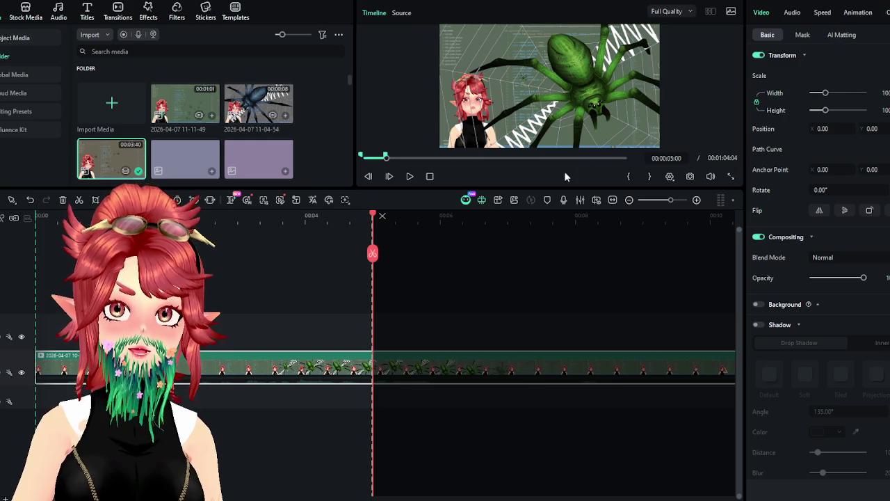
text(spider_green_large)
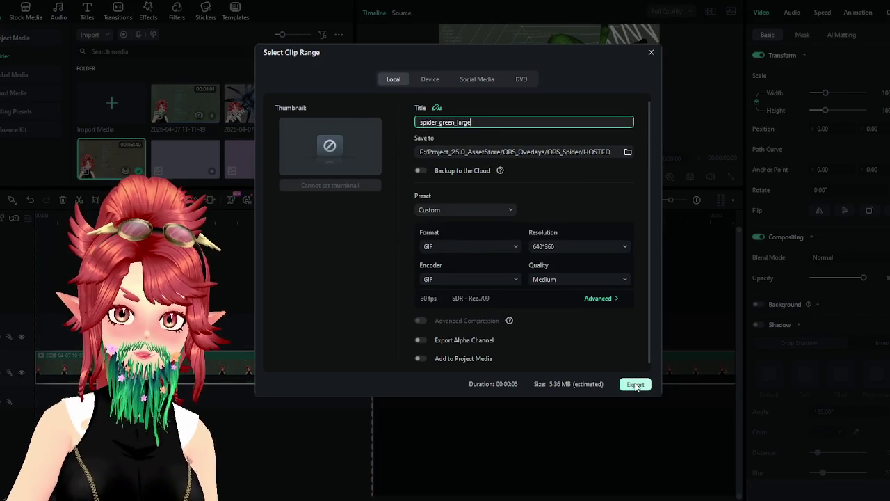
click(635, 384)
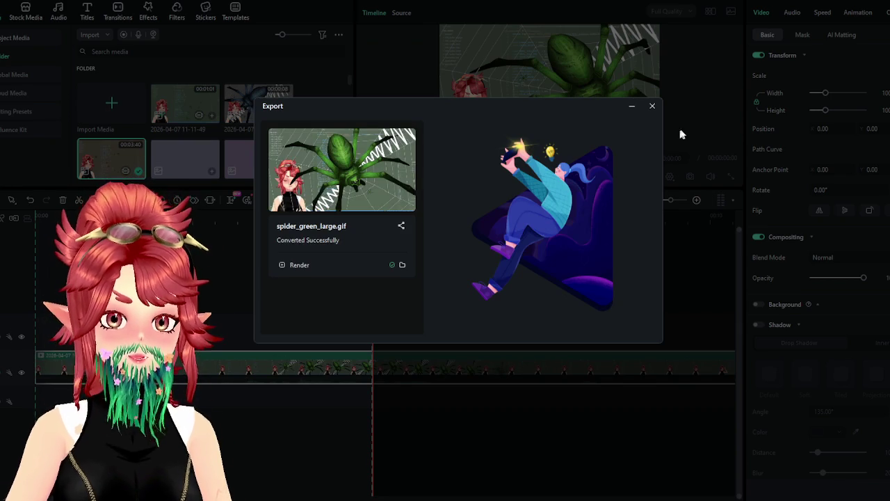
click(652, 106)
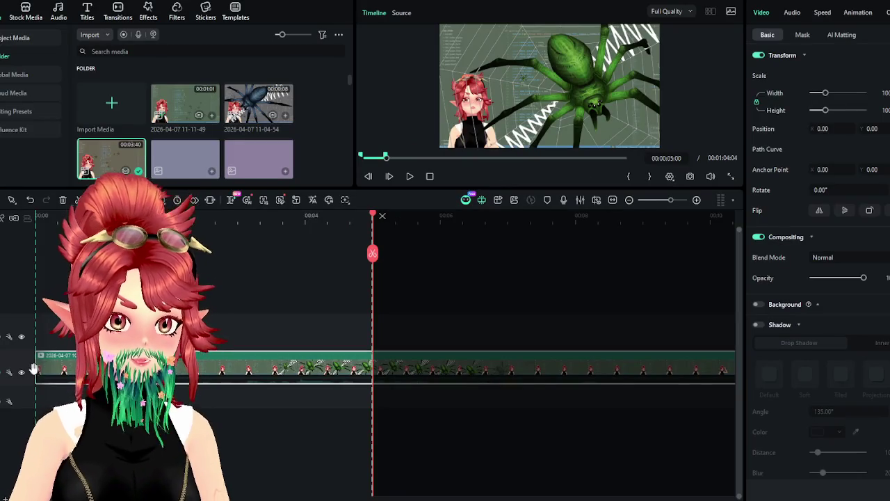
Step: Trim the clip's start so it opens on the purple spider at the track start
drag(38, 361, 536, 362)
mouse_move(445, 365)
mouse_down()
mouse_move(47, 362)
mouse_move(612, 355)
mouse_move(33, 357)
mouse_move(300, 370)
mouse_move(63, 347)
mouse_up()
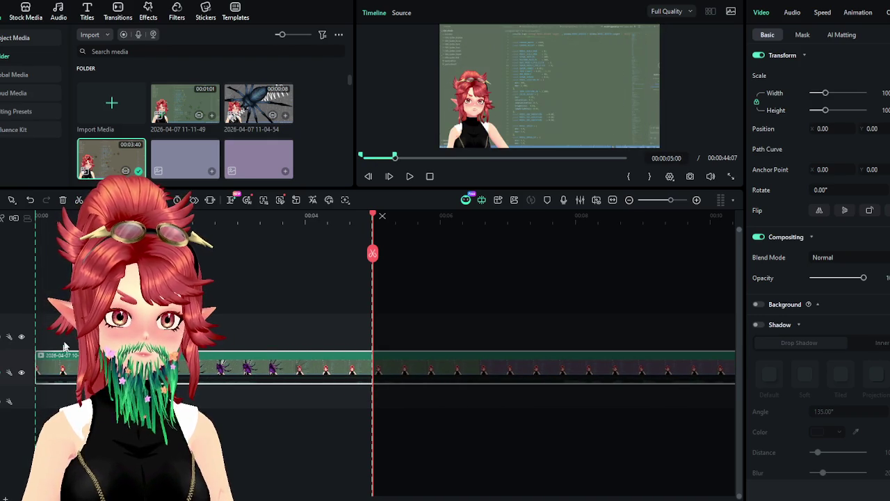
click(60, 218)
mouse_move(60, 218)
mouse_down()
mouse_move(570, 271)
mouse_move(570, 252)
mouse_up()
mouse_move(33, 357)
mouse_down()
mouse_move(606, 364)
mouse_move(23, 370)
mouse_move(229, 368)
mouse_move(36, 369)
mouse_up()
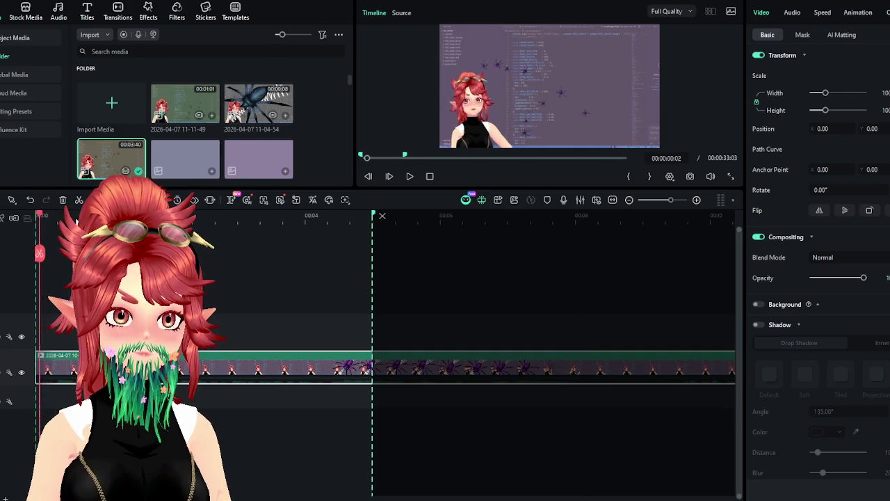
drag(290, 249, 486, 262)
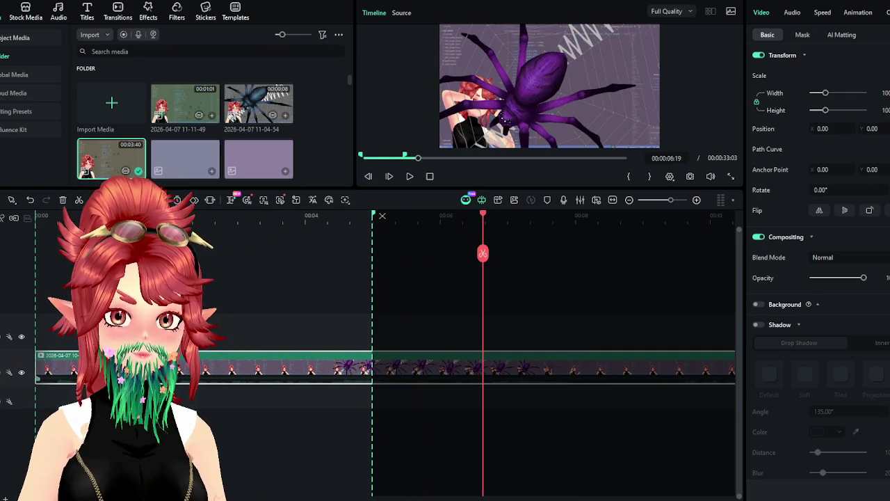
drag(34, 364, 167, 365)
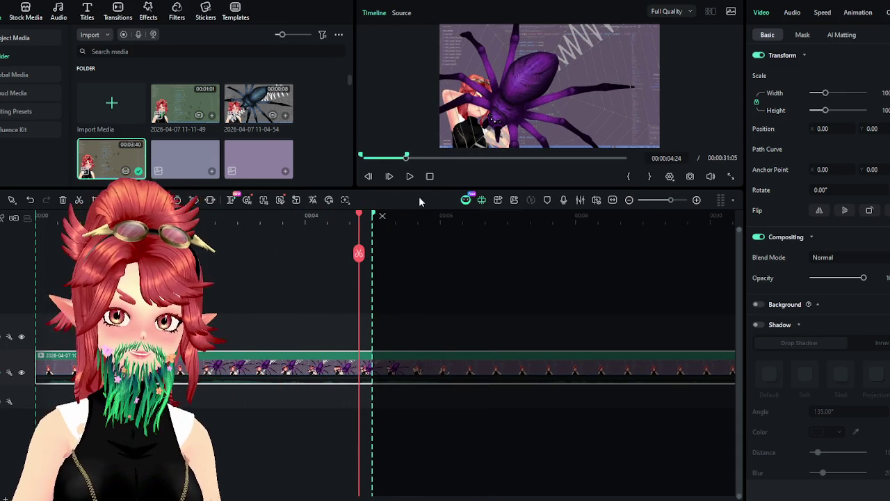
Step: Export the clip as the 640×360 GIF spider_purple_large and close the export window
key(ctrl+e)
text(spider_purple_large)
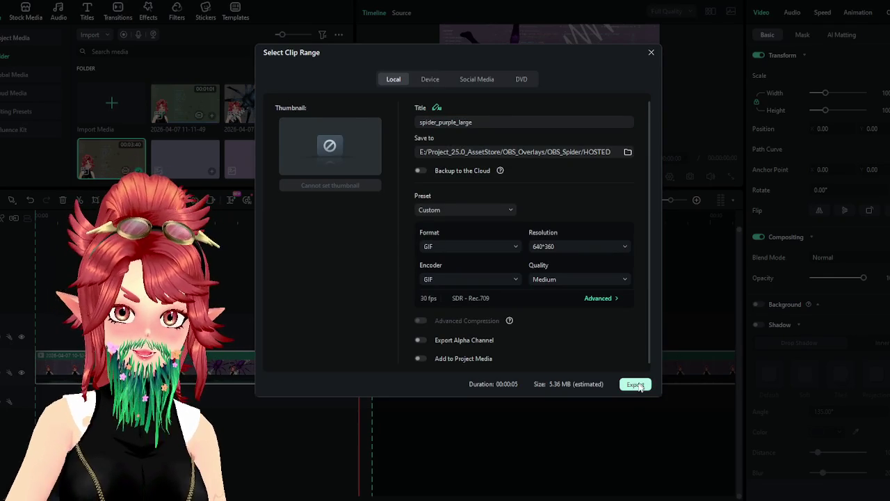
click(635, 384)
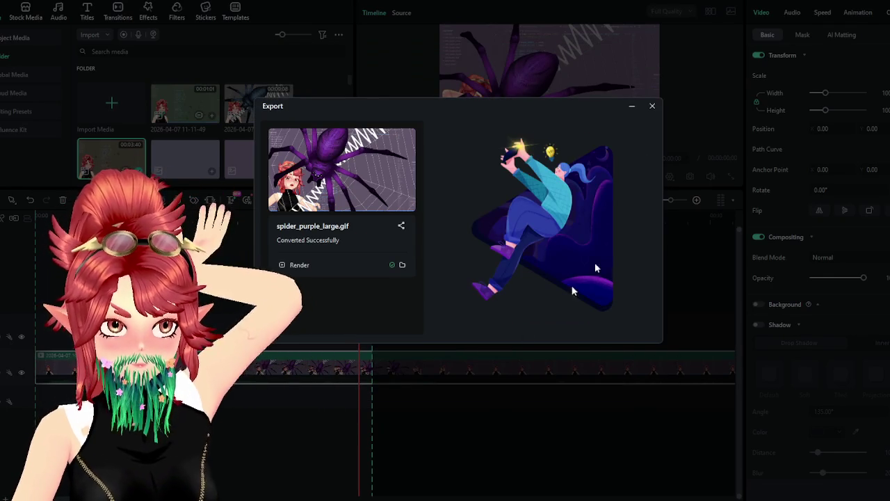
click(652, 106)
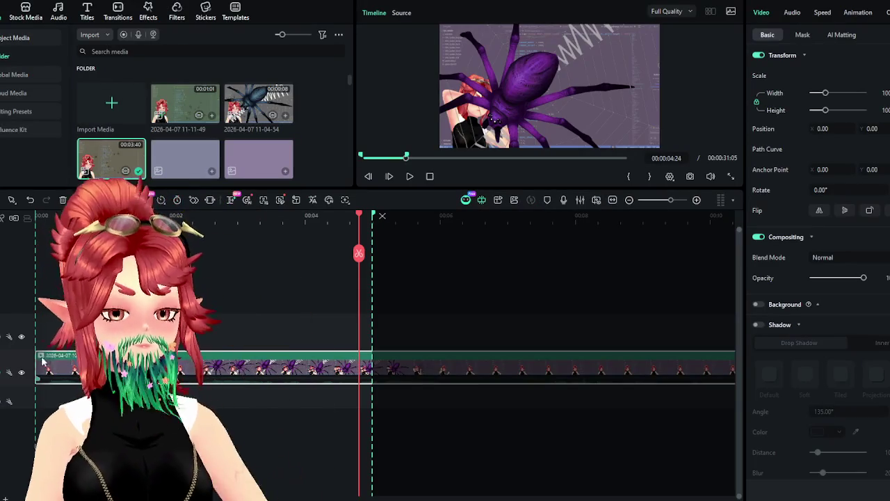
Step: Slide the red spider clip to 00:00 and export it as spider_red_large.gif
mouse_move(236, 376)
mouse_down()
mouse_move(41, 367)
mouse_move(598, 369)
mouse_move(39, 366)
mouse_up()
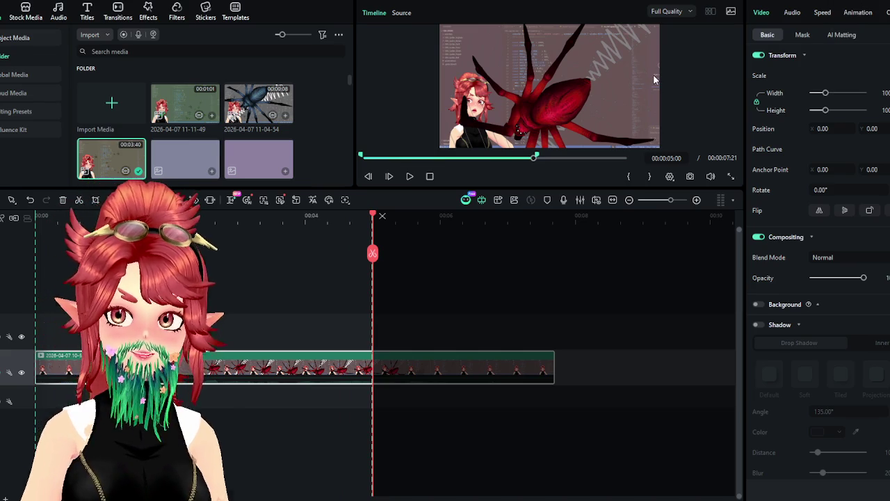
key(ctrl+e)
double_click(459, 125)
text(spider_red_large)
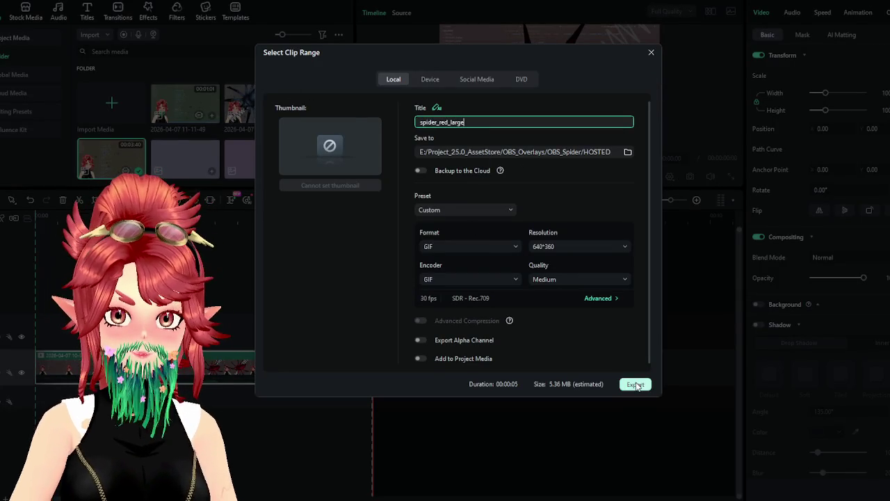
click(635, 385)
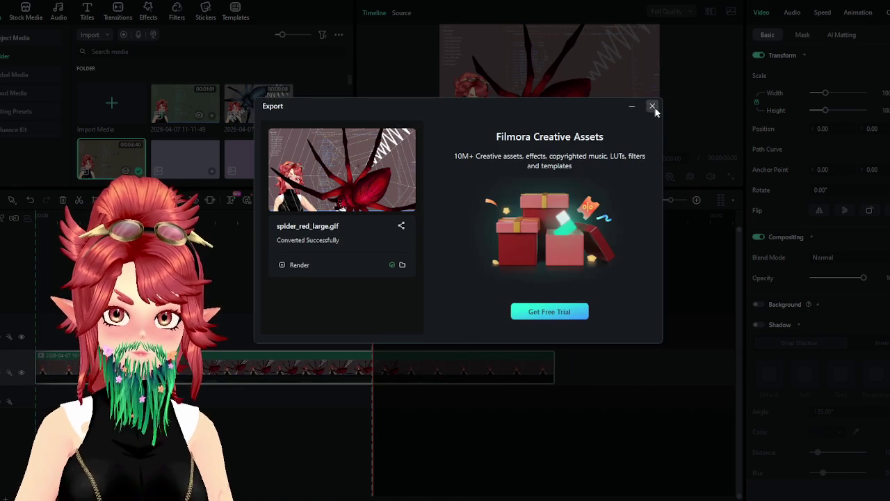
click(653, 105)
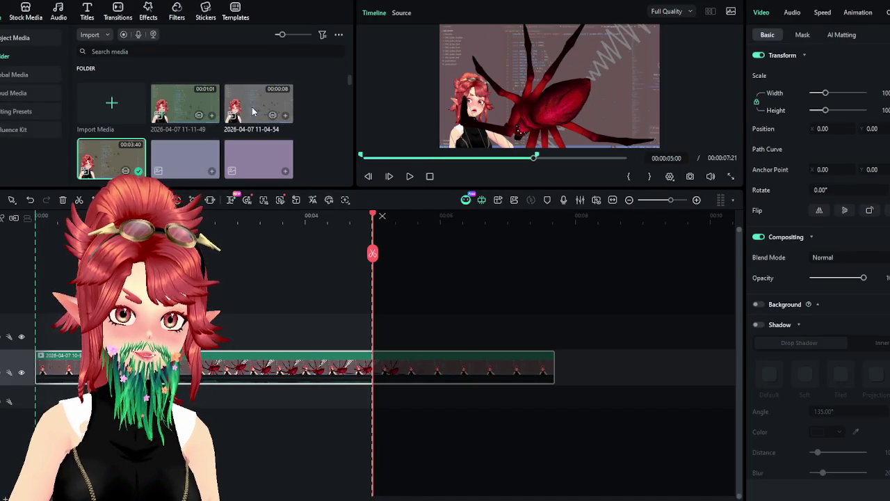
Step: Add the 11-04-54 dark spider recording, keeping 1280x720 project settings, and shorten it
drag(259, 103, 42, 333)
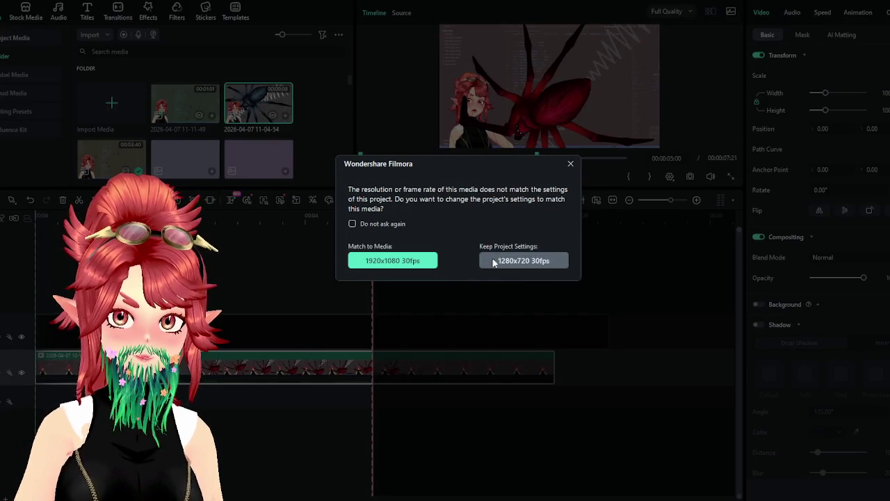
click(496, 260)
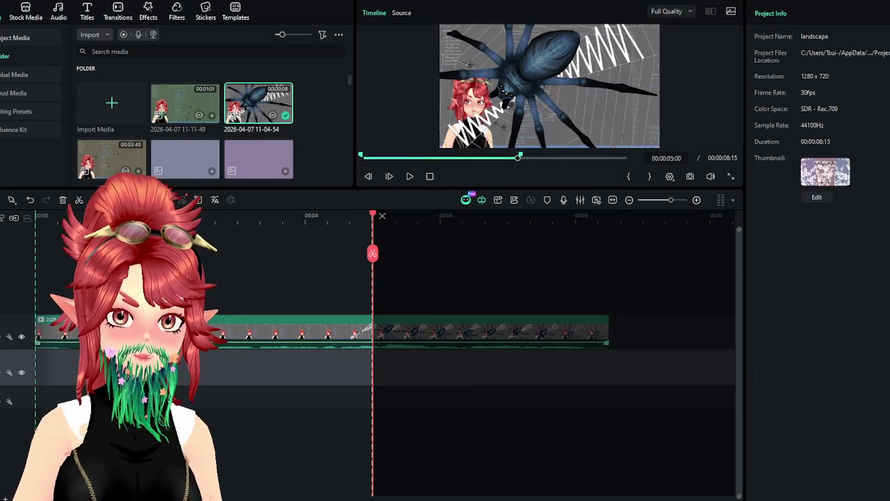
click(35, 216)
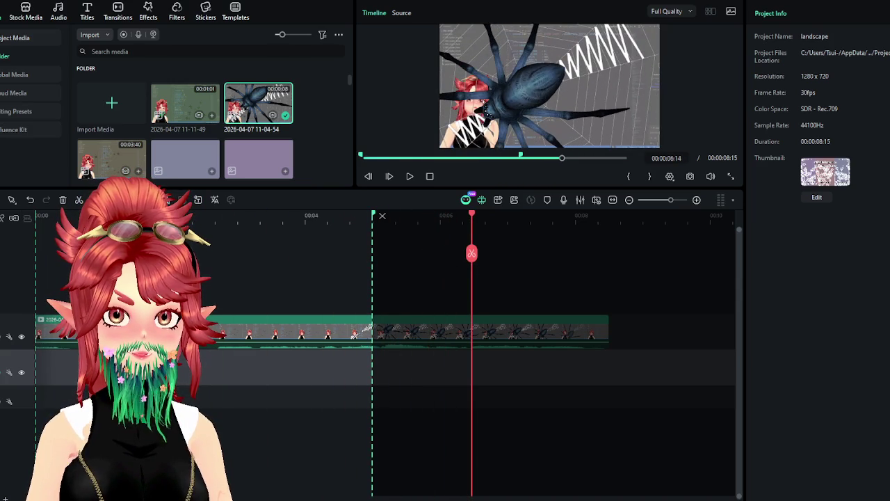
click(215, 330)
key(Delete)
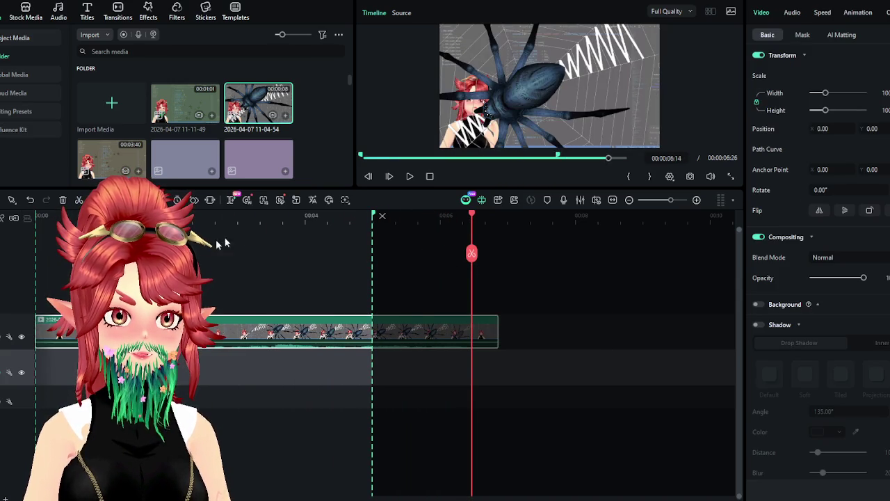
click(243, 221)
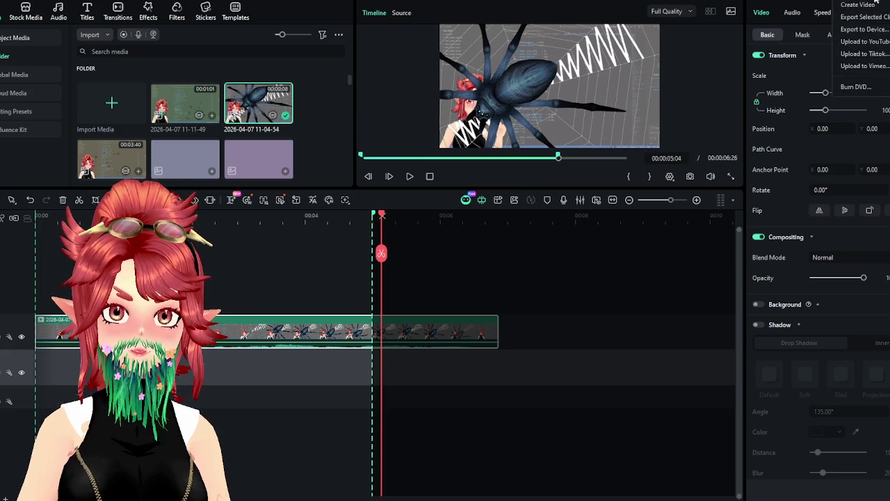
Step: Export the dark spider clip as the GIF spider_dark_large
key(ctrl+e)
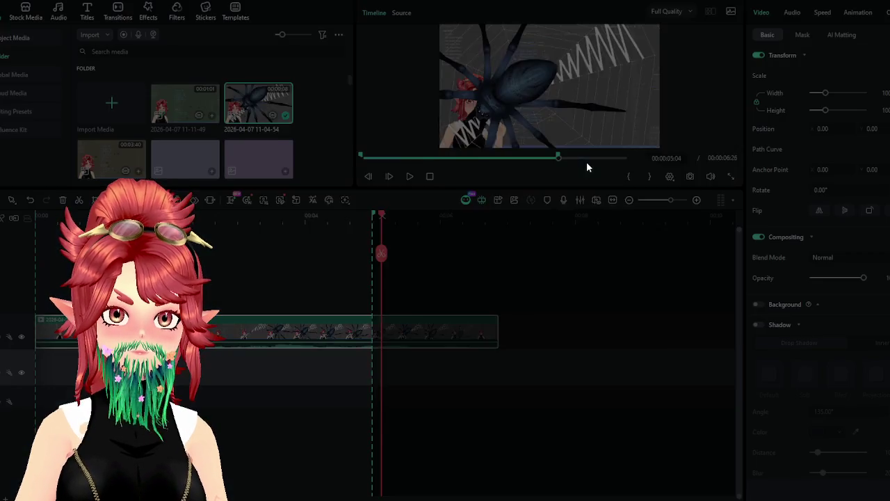
text(spider_dark_larg)
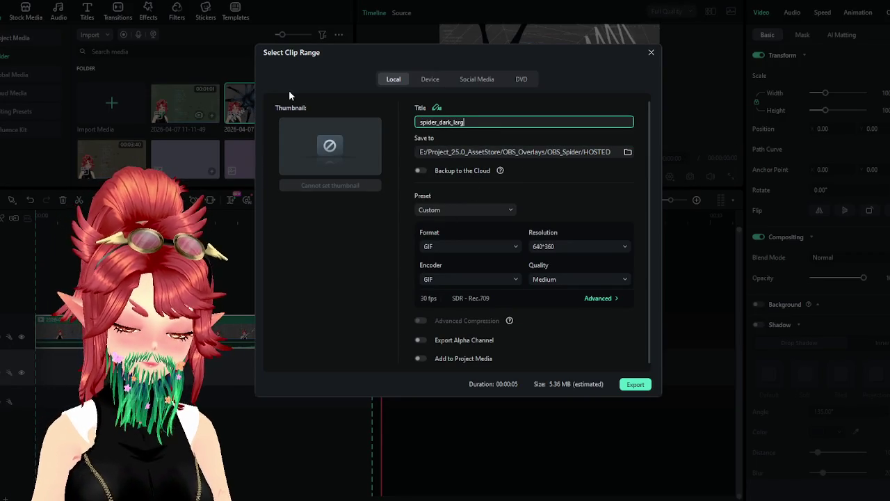
text(e)
click(635, 384)
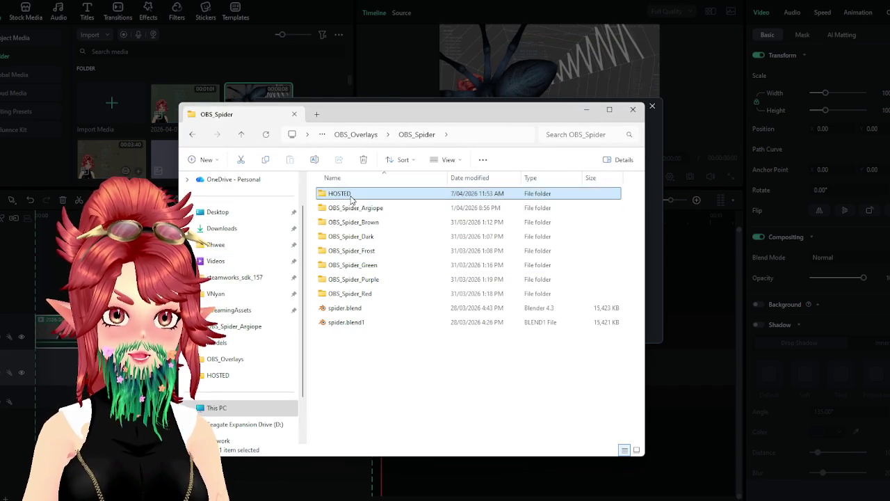
Step: Open the HOSTED folder, then return Filmora's playhead to 00:00:02:18
double_click(351, 194)
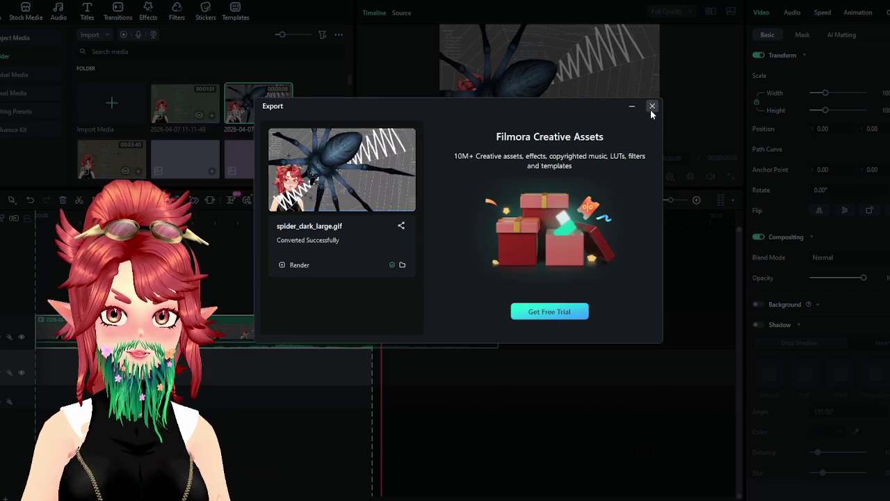
click(652, 105)
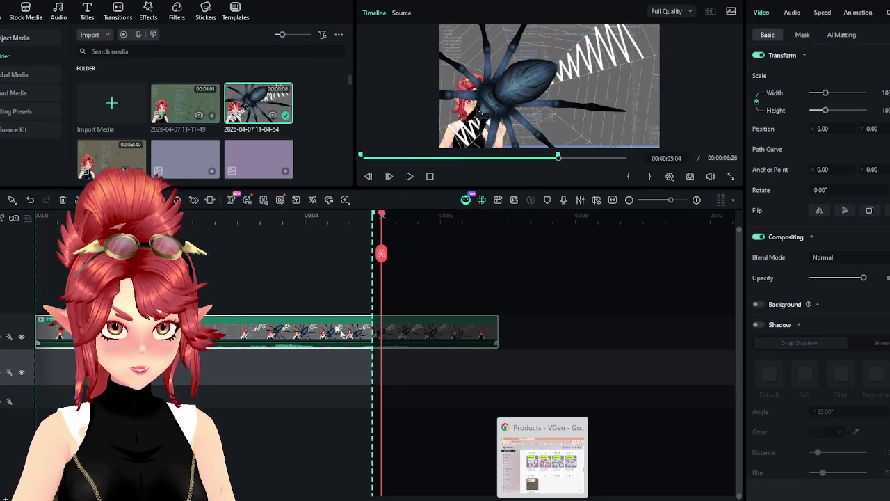
click(210, 216)
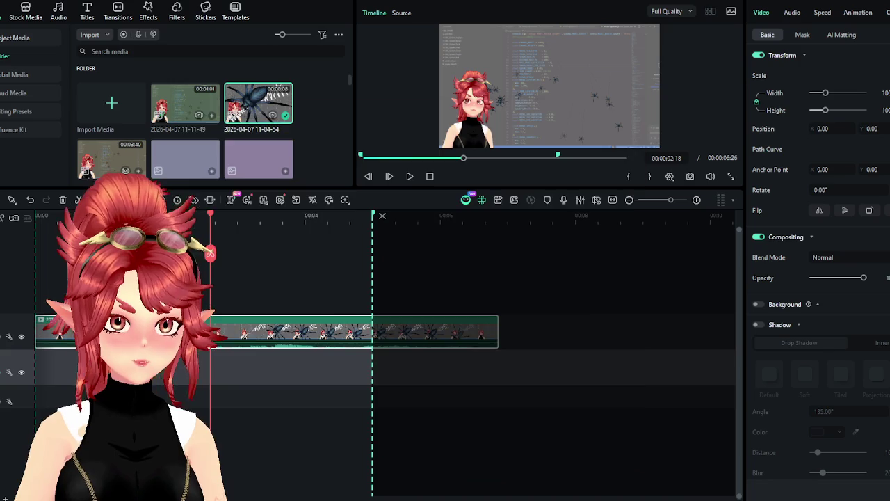
Step: Confirm in Properties > Details that spider_argiope_large.gif measures 640 x 360
key(alt+Tab)
click(566, 221)
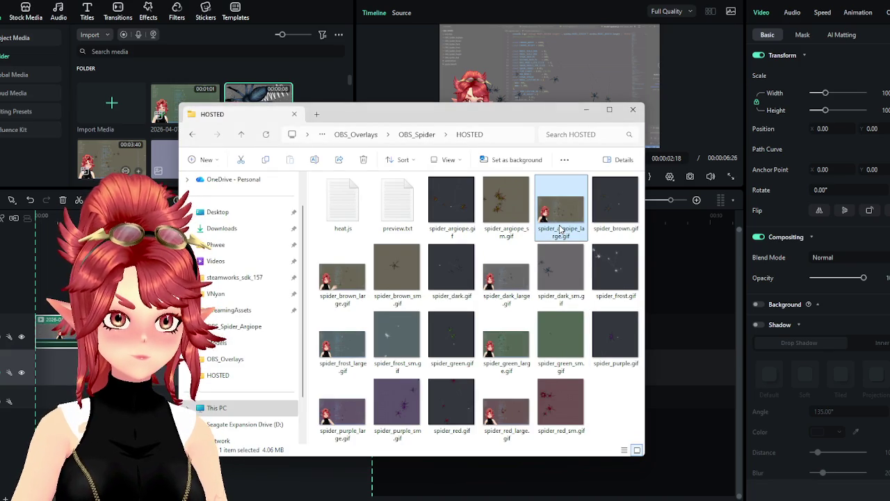
right_click(561, 230)
click(598, 313)
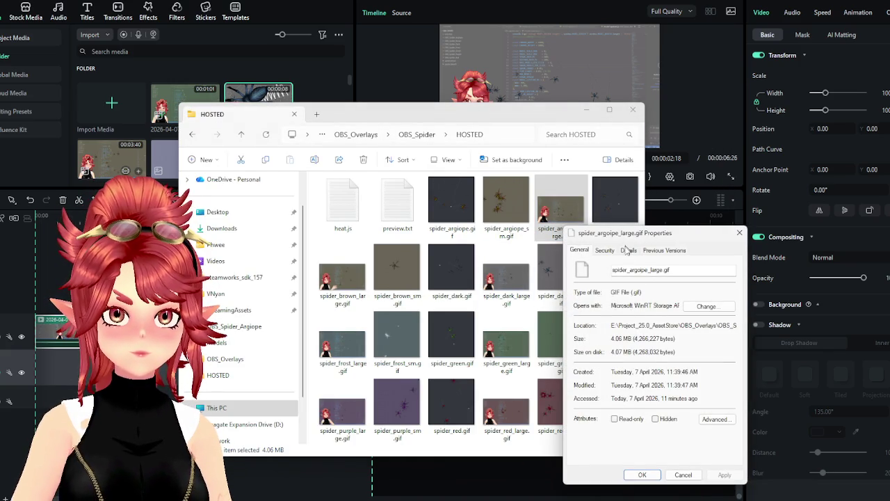
click(629, 250)
click(610, 290)
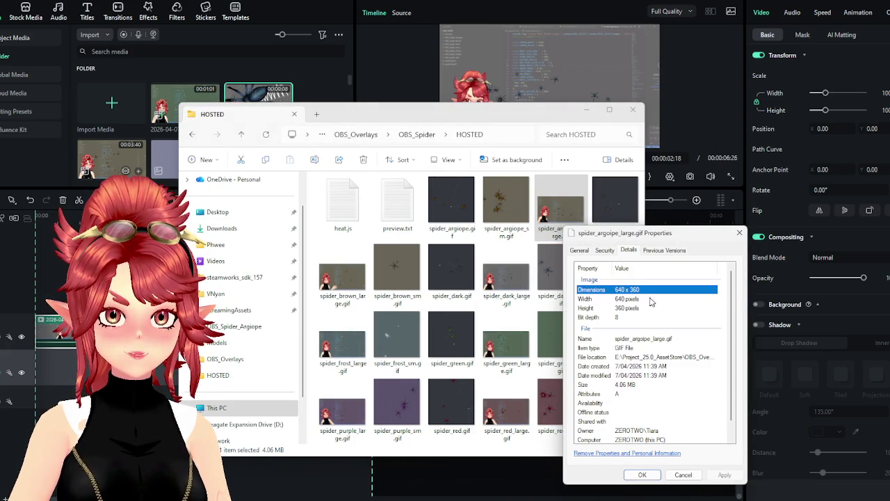
click(739, 233)
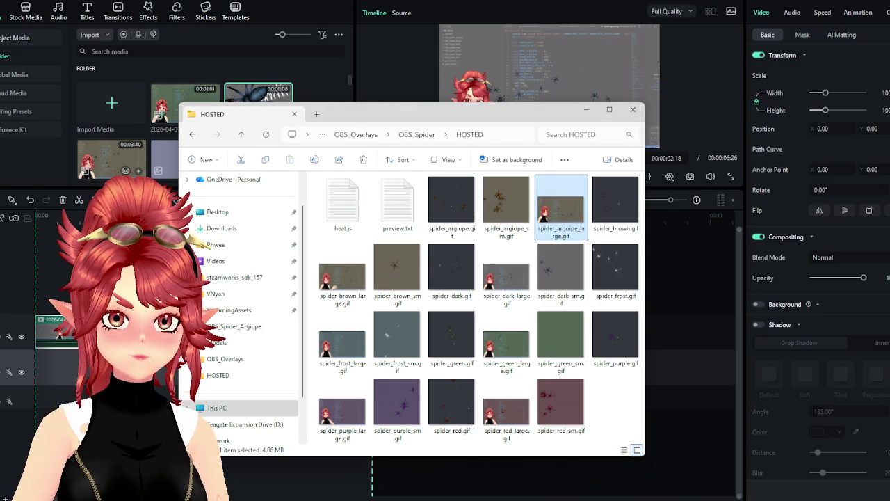
click(585, 452)
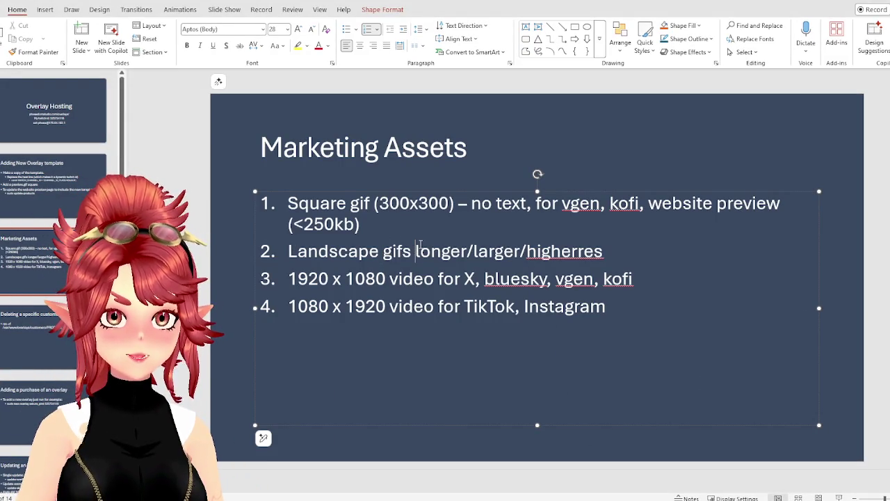
Step: Make bullet 2 read 'Landscape gifs (640x360)' ending '<5seconds', removing longer/larger/higherres
text(())
text(640x360)
click(494, 251)
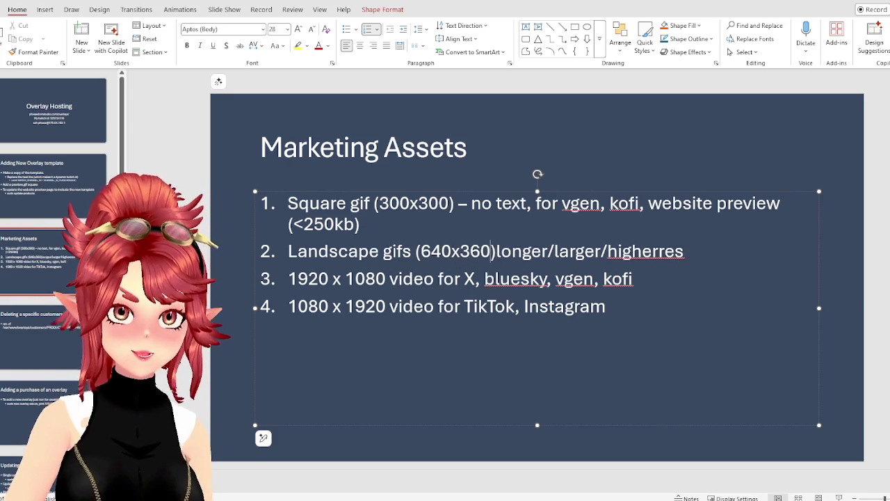
key(Delete)
key(Delete)
key(Delete)
key(Delete)
key(Delete)
key(Delete)
key(Delete)
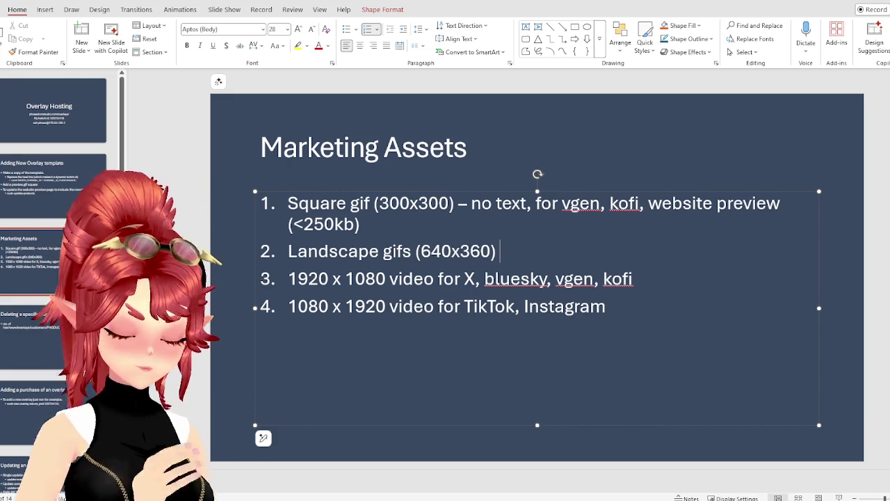
text(<5seconds)
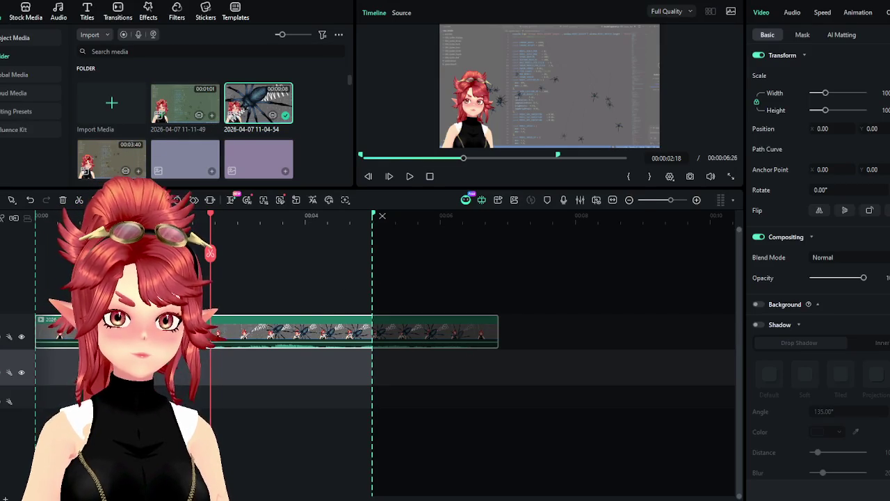
Step: Alt+Tab over to the HOSTED folder window of exported spider GIFs
key(alt+Tab)
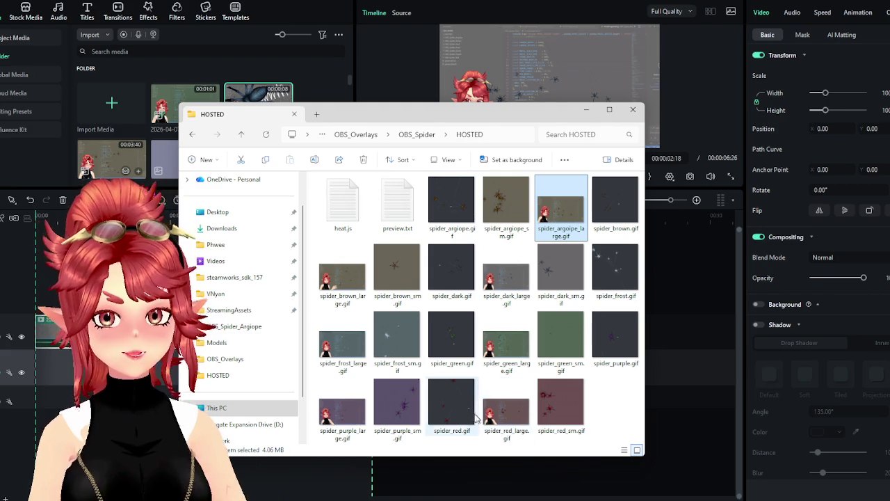
Step: Delete the plain-named spider GIFs, including spider_purple.gif, from the HOSTED folder
click(450, 398)
ctrl+click(452, 331)
ctrl+click(452, 271)
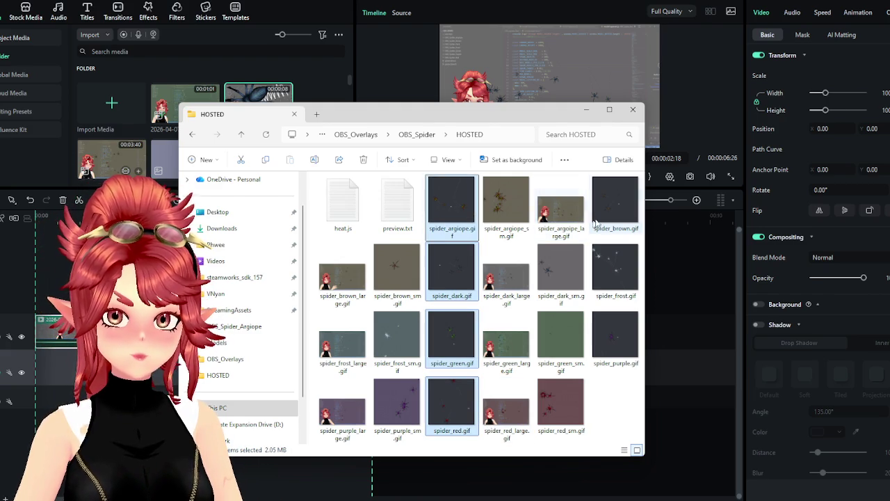
ctrl+click(594, 336)
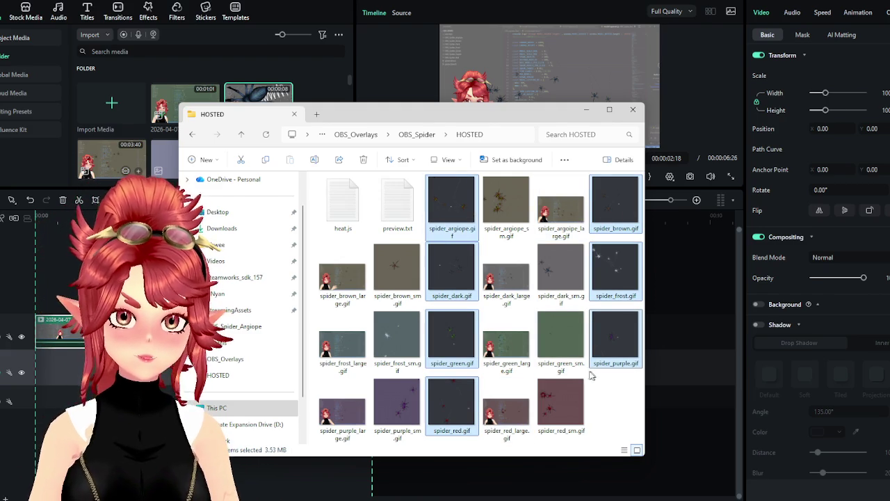
key(Delete)
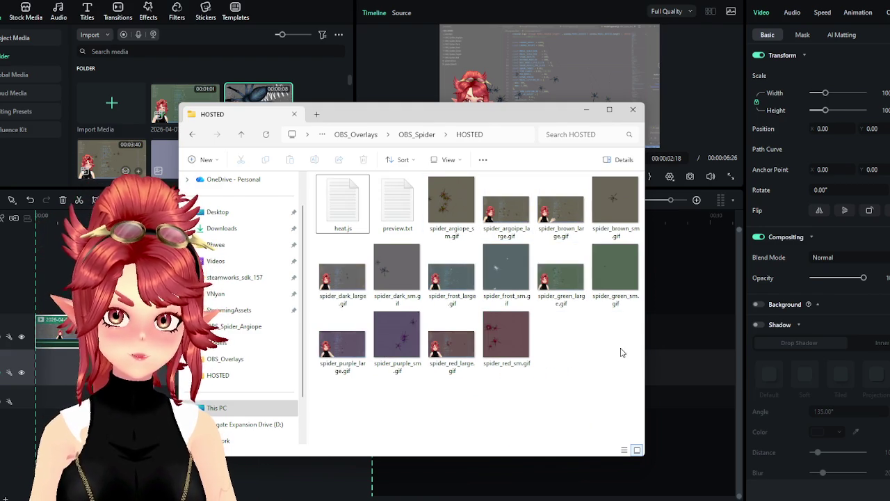
Step: Check the remaining argiope, brown and dark _large and _sm GIFs one by one
click(445, 201)
click(498, 213)
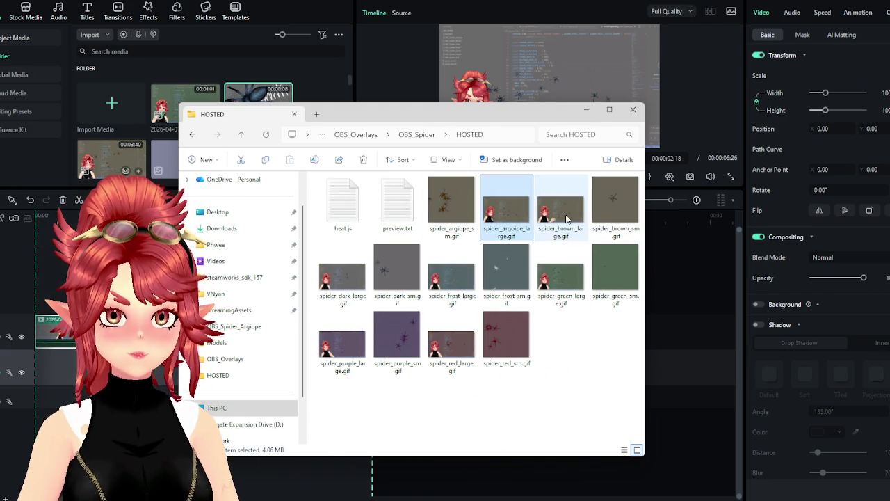
click(568, 218)
click(619, 212)
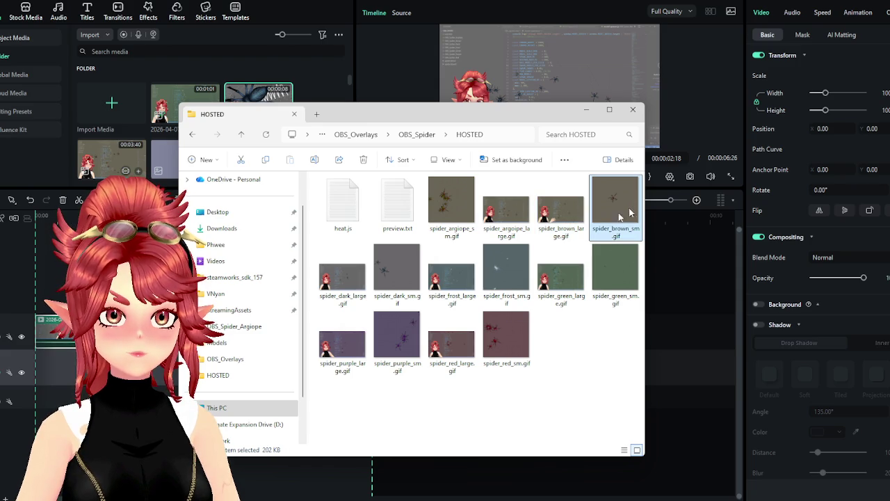
click(342, 275)
click(408, 277)
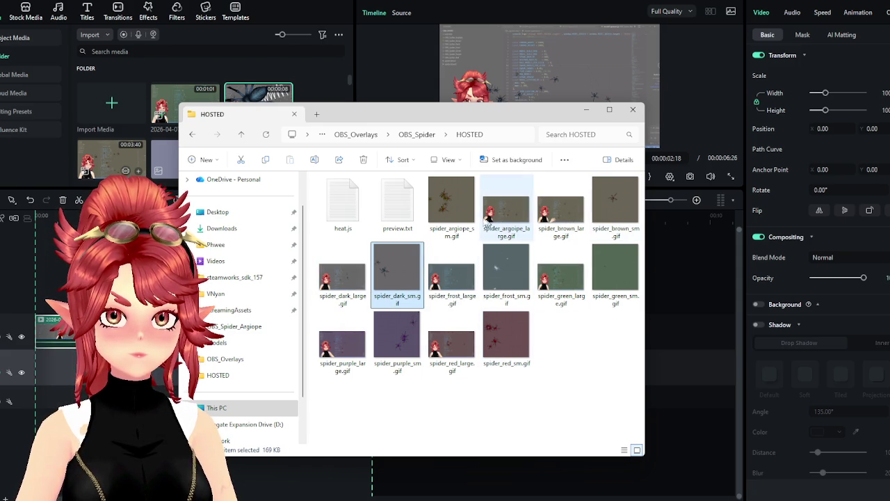
click(523, 215)
click(561, 209)
click(615, 209)
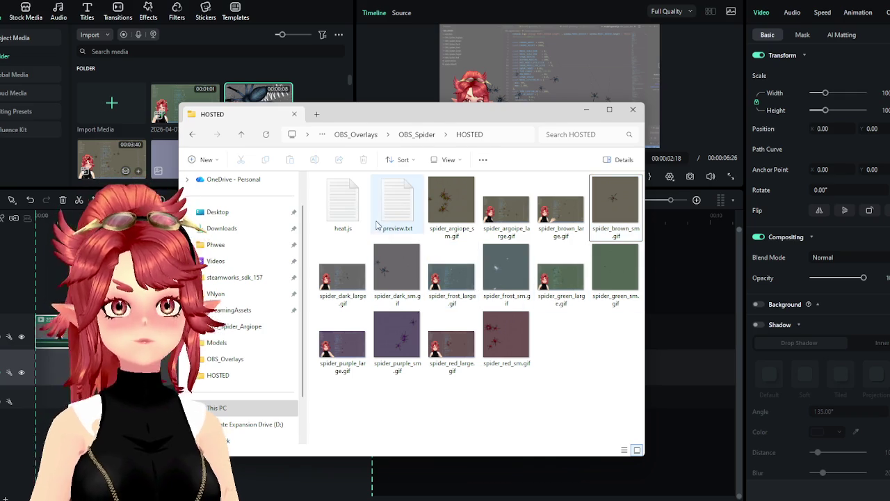
Step: Put the HOSTED window away and drag the 03:40 recording onto a new timeline track
drag(453, 113, 457, 109)
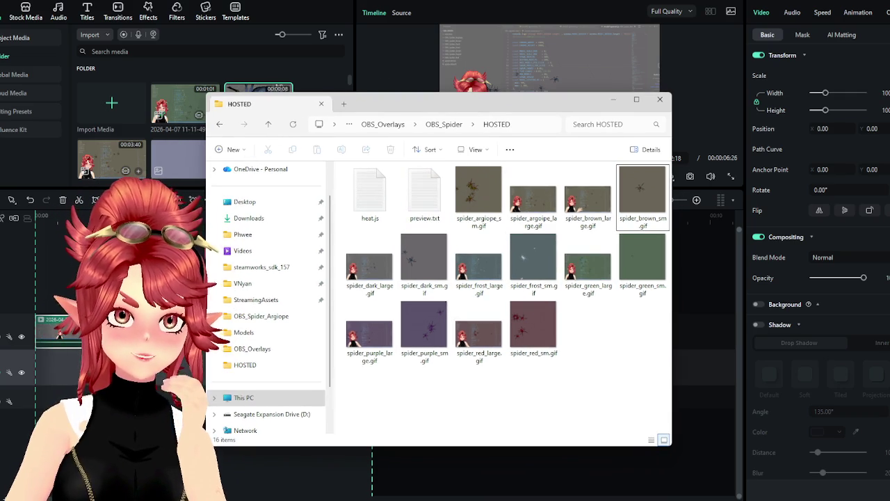
click(207, 292)
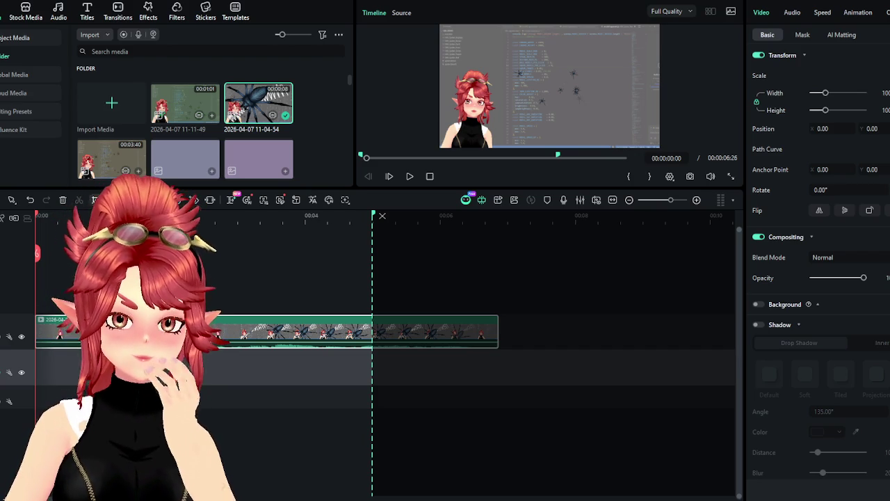
key(alt+Tab)
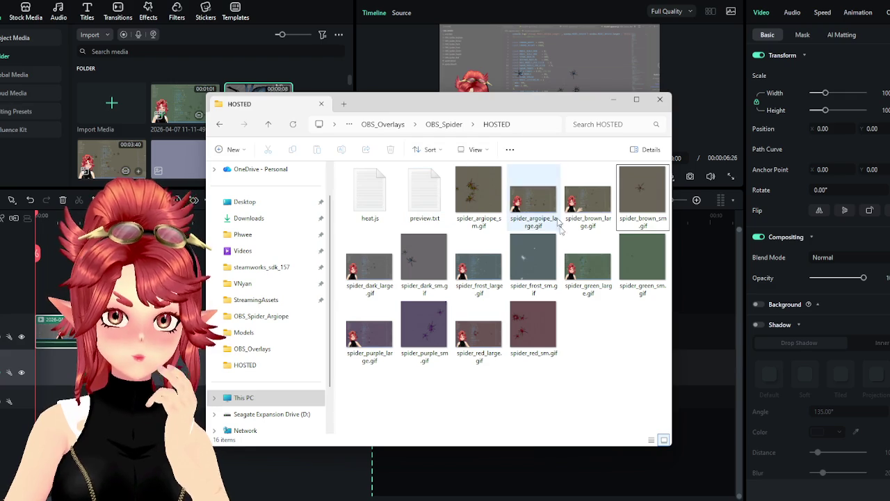
key(alt+Tab)
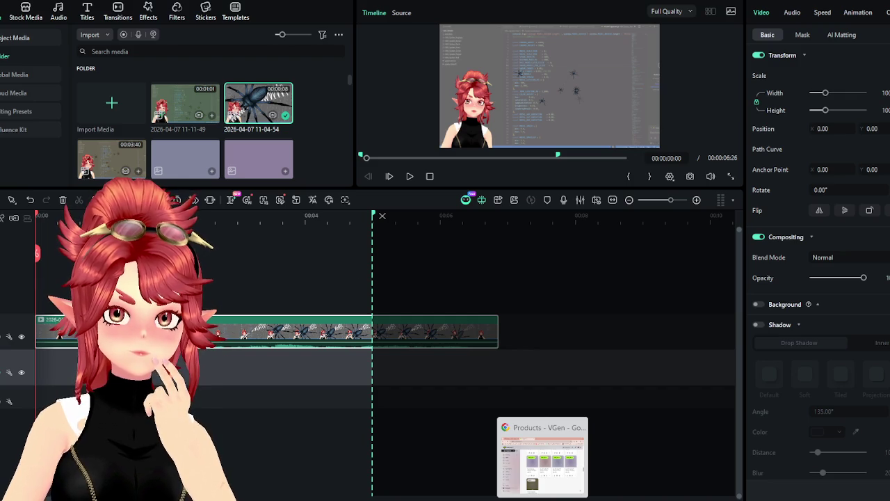
drag(127, 172, 139, 300)
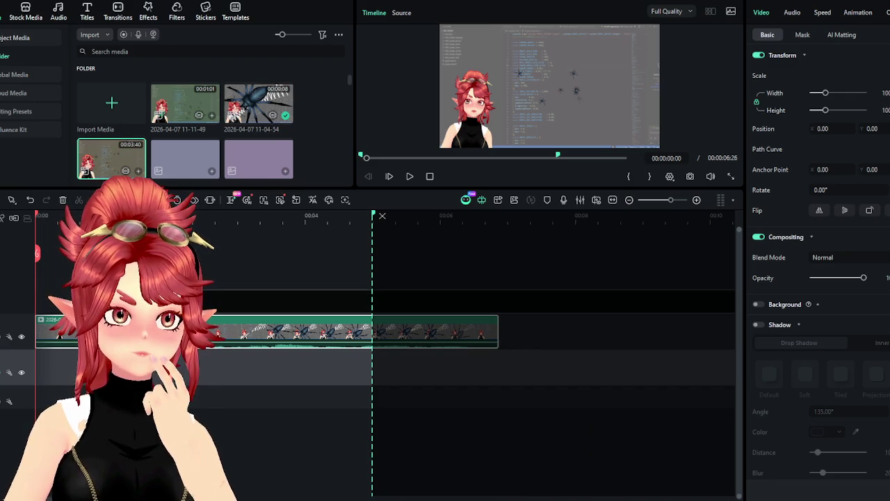
drag(45, 298, 46, 300)
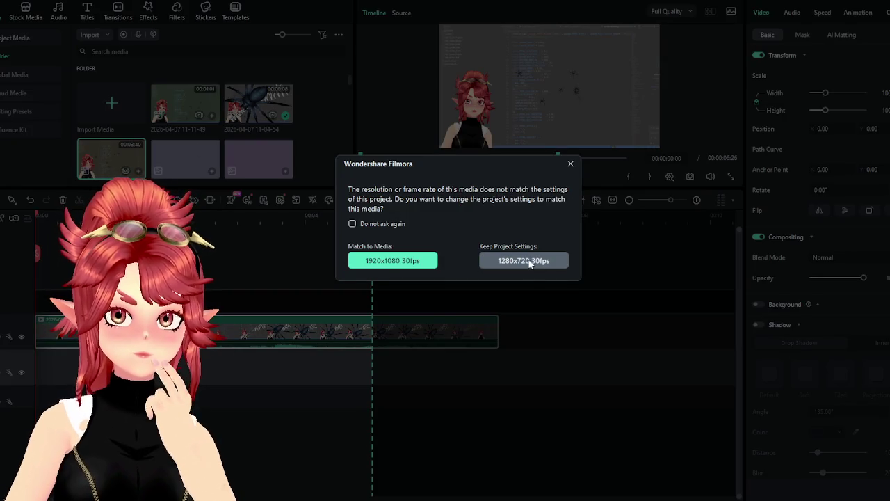
click(388, 261)
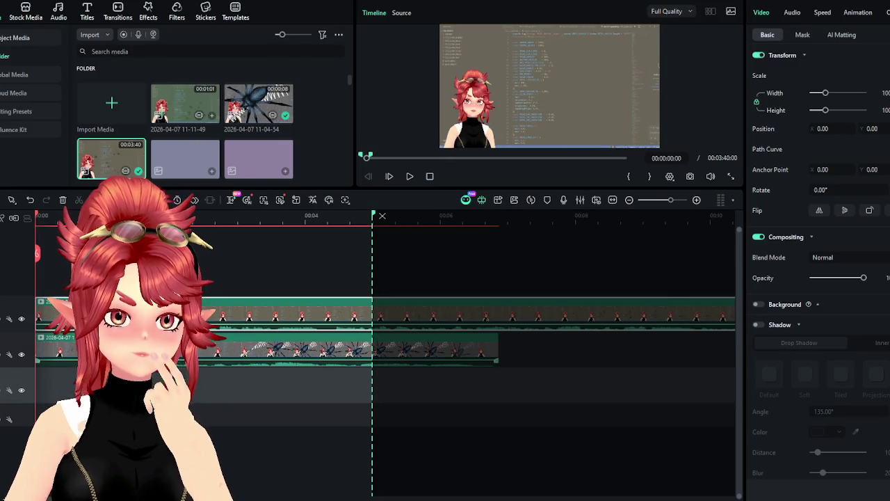
scroll(28, 354, down, 2)
scroll(28, 355, down, 2)
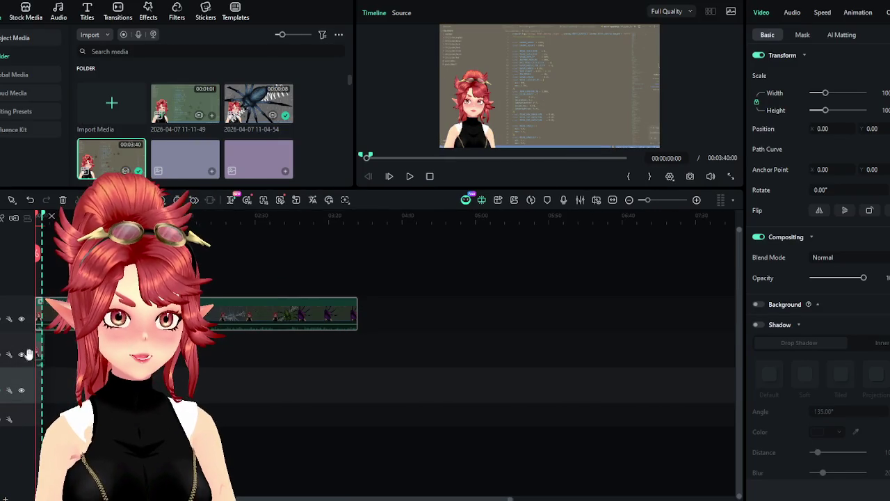
drag(351, 342, 370, 319)
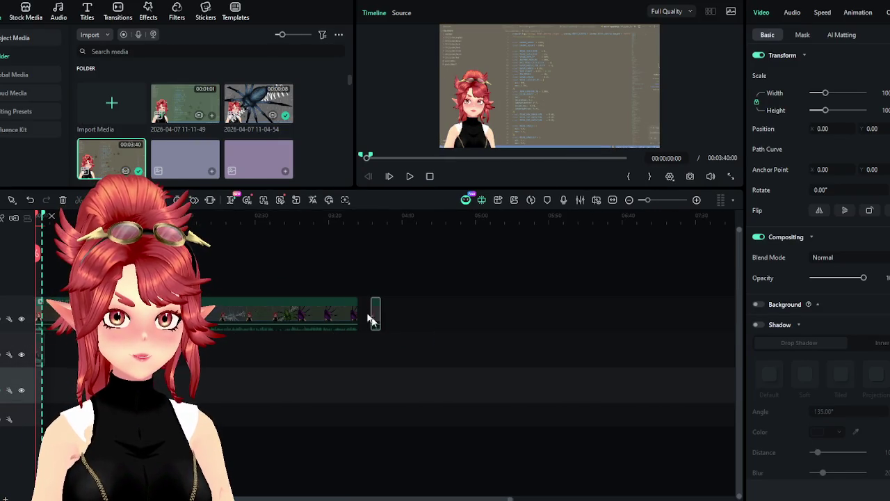
drag(180, 113, 389, 310)
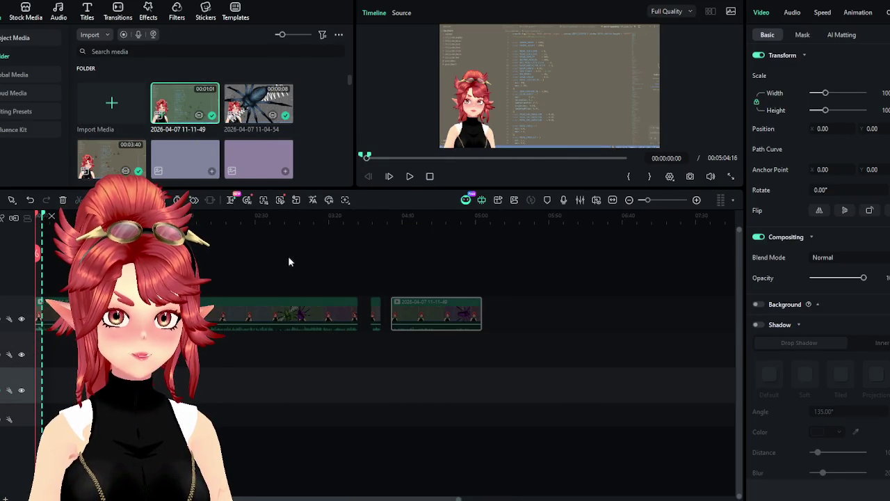
Step: Trim the main clip's end to 02:27:13 and shift the later clips left to close the gap
click(402, 217)
mouse_move(408, 219)
mouse_down()
mouse_move(196, 216)
mouse_move(264, 218)
mouse_move(251, 218)
mouse_up()
drag(357, 308, 251, 297)
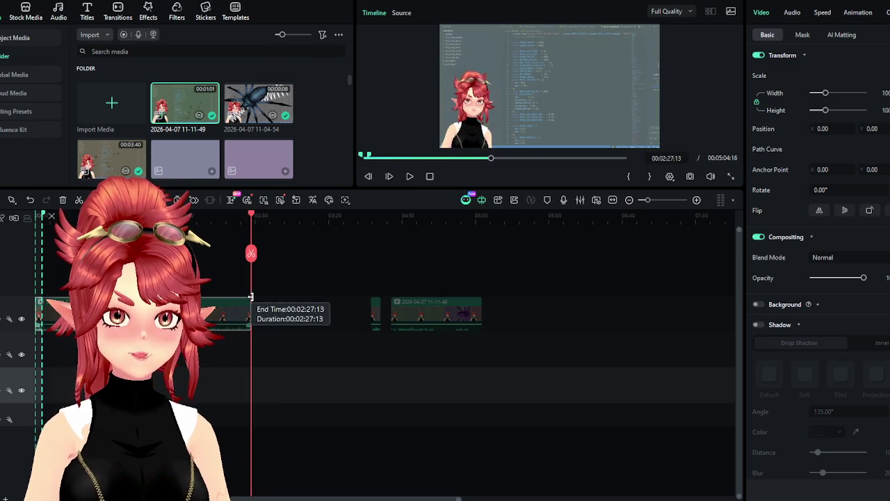
mouse_move(357, 260)
mouse_down()
mouse_move(455, 331)
mouse_move(315, 294)
mouse_up()
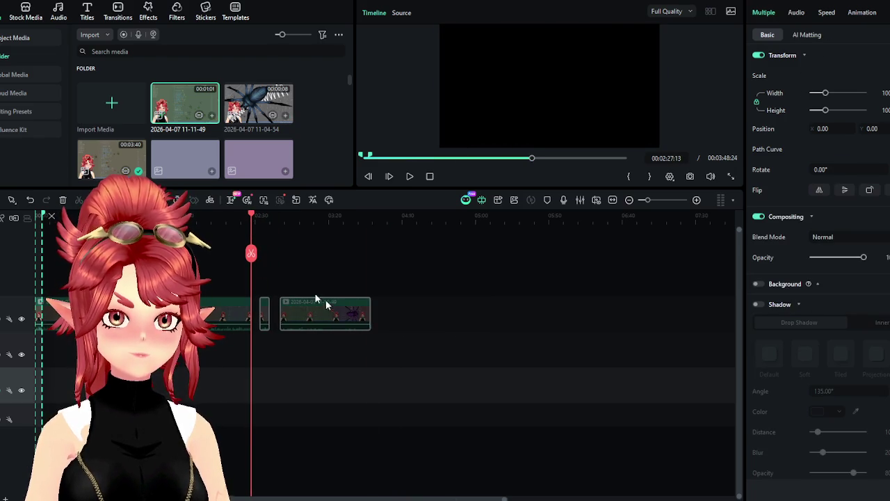
scroll(213, 233, up, 3)
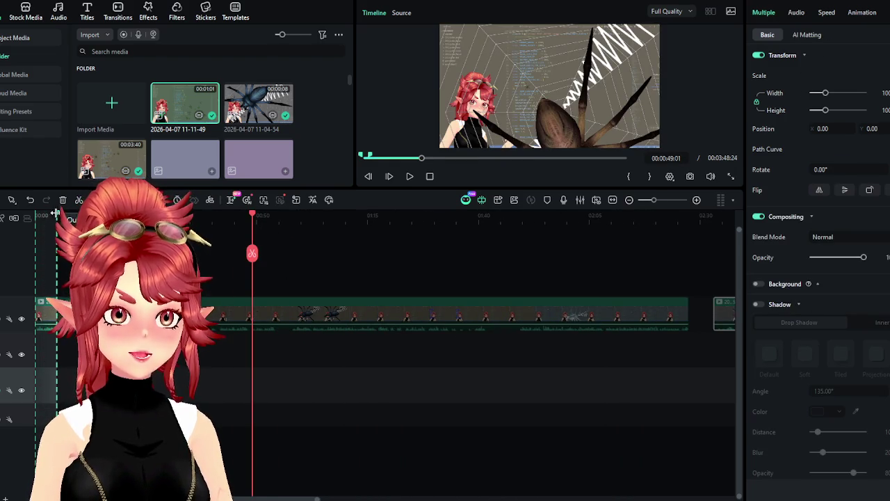
drag(56, 214, 466, 321)
scroll(466, 322, down, 2)
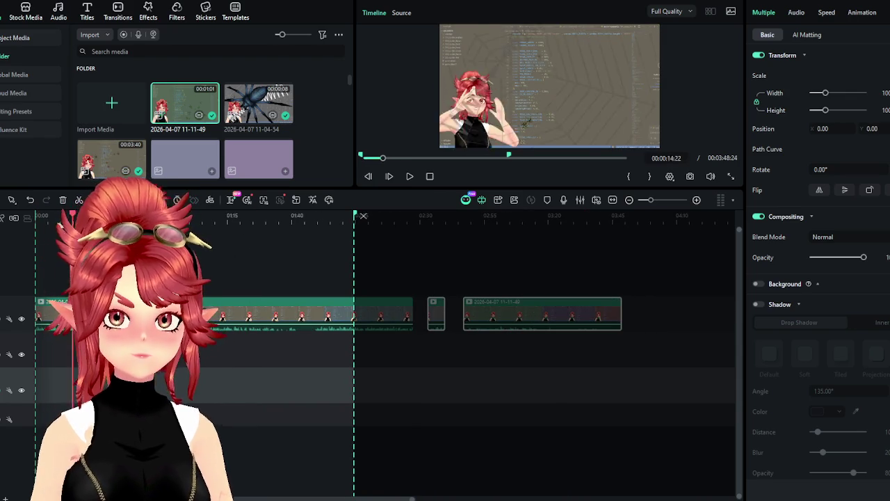
Step: Trim off the start of the clip around the spider scene
scroll(198, 227, up, 2)
scroll(198, 227, up, 1)
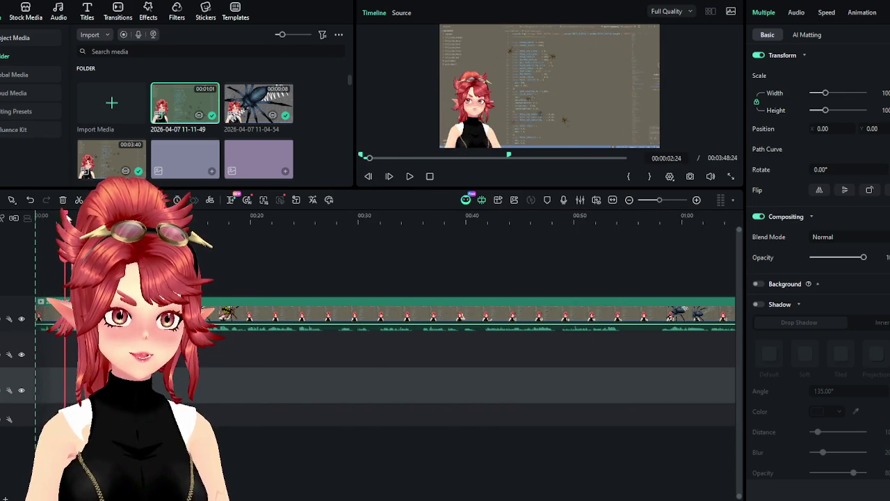
drag(62, 218, 222, 235)
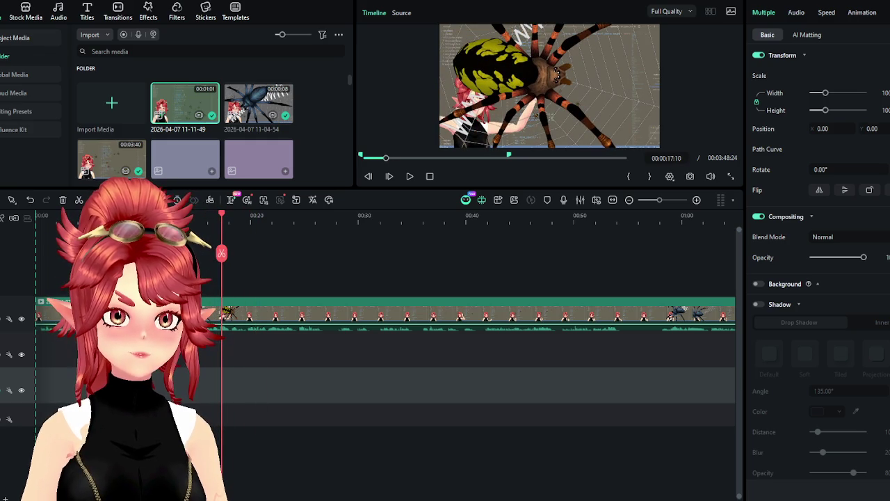
drag(35, 308, 88, 307)
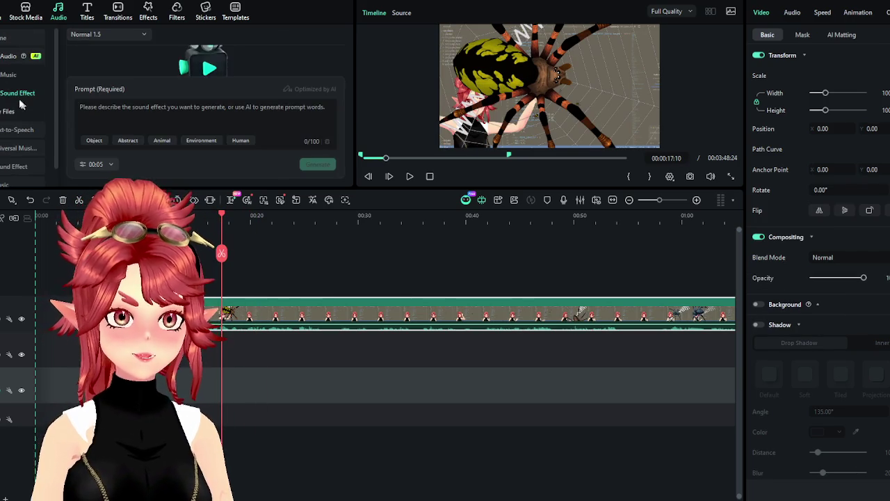
click(11, 168)
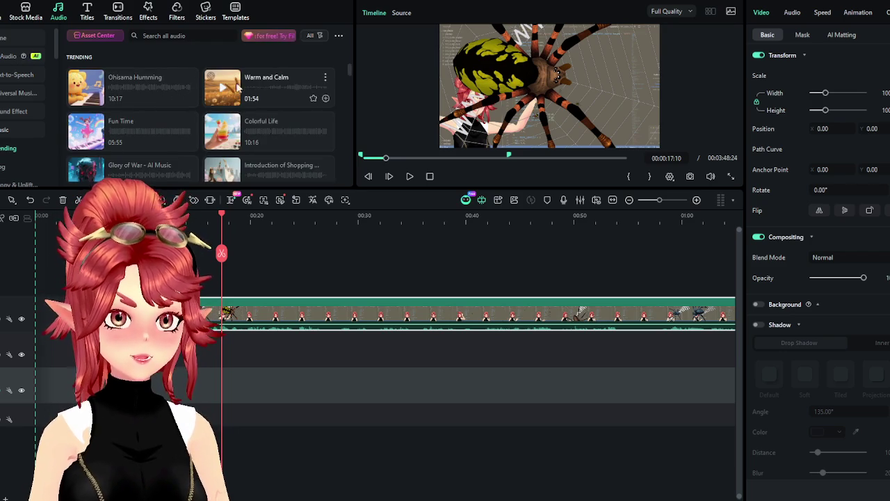
scroll(158, 124, down, 2)
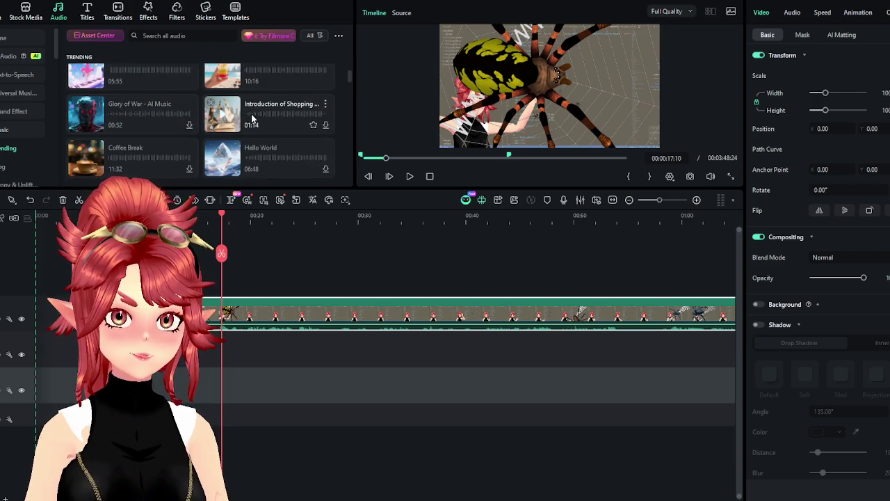
scroll(235, 125, down, 2)
mouse_move(132, 157)
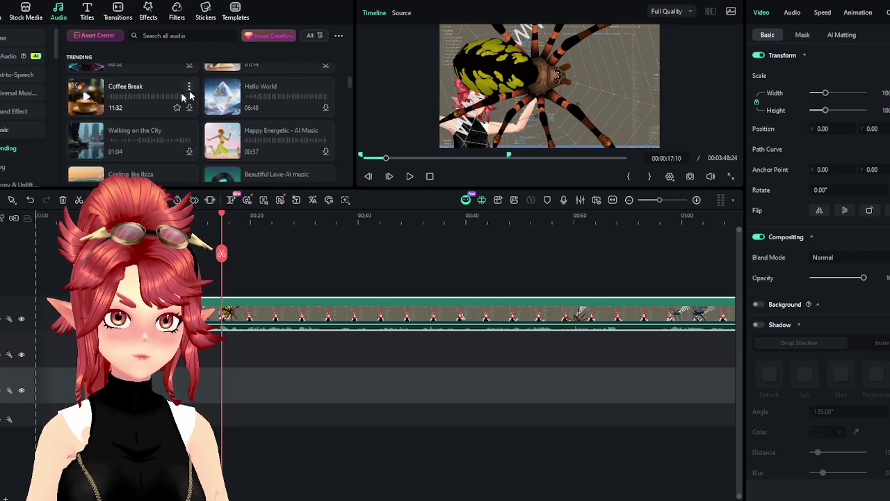
scroll(170, 118, down, 2)
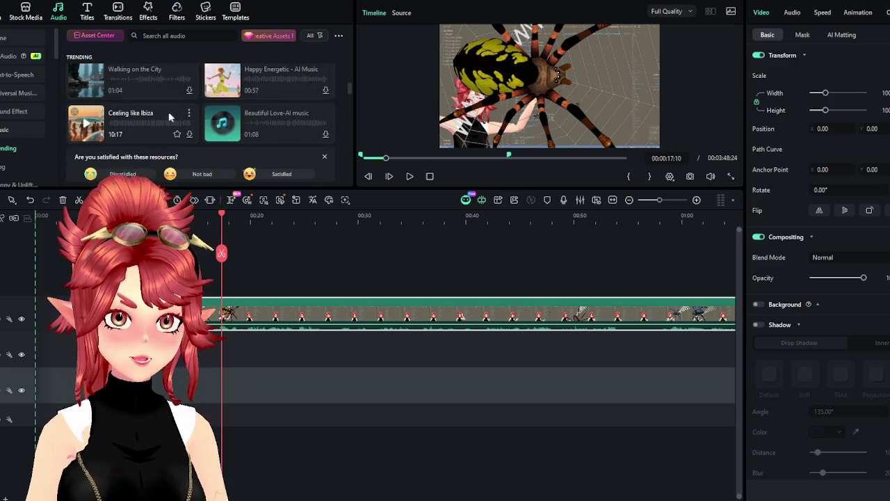
scroll(170, 119, down, 2)
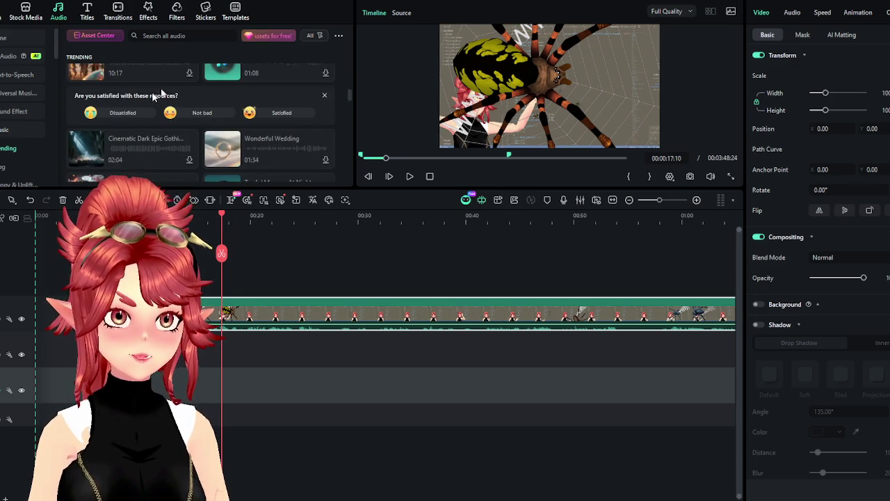
click(320, 35)
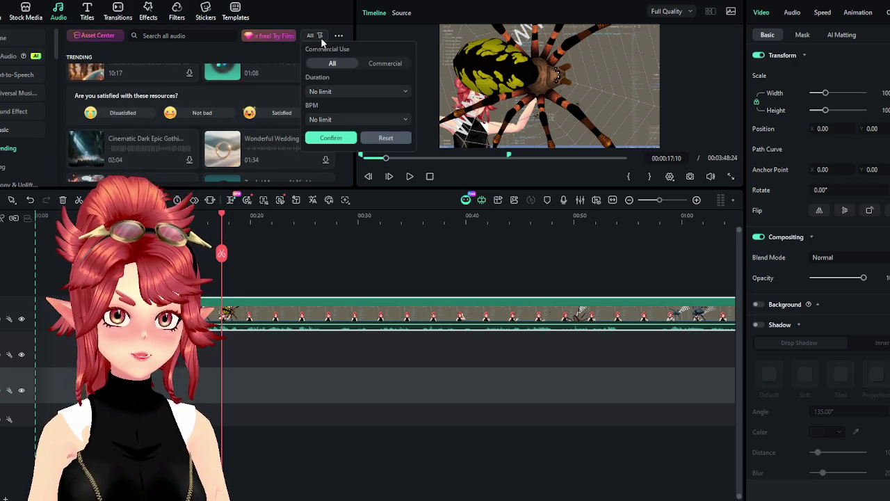
click(321, 36)
click(339, 35)
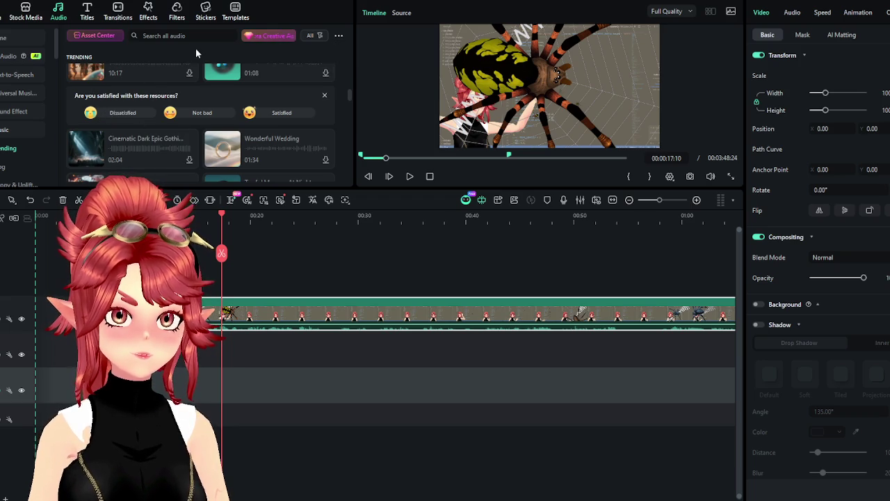
scroll(185, 123, down, 1)
scroll(185, 124, up, 2)
scroll(174, 132, up, 1)
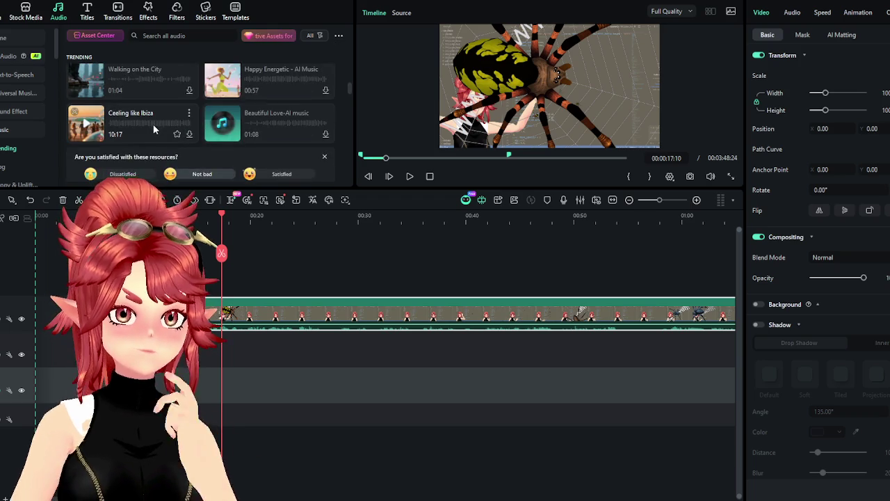
scroll(146, 143, down, 2)
scroll(122, 154, down, 1)
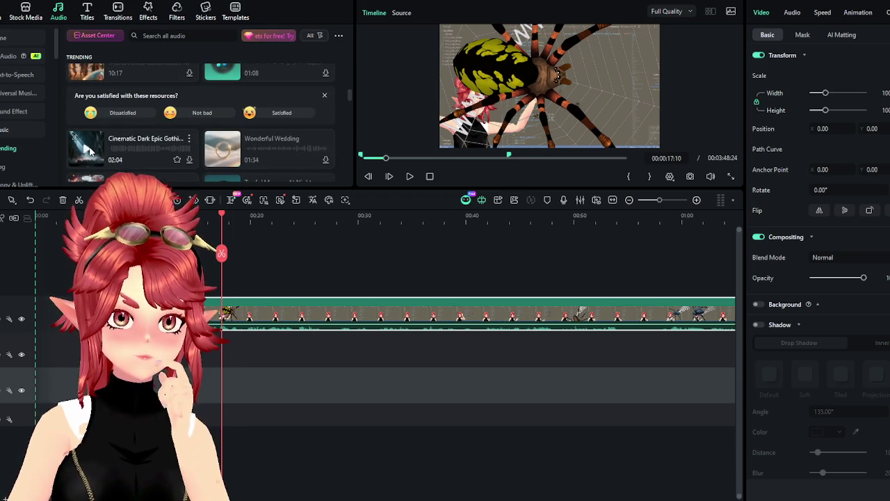
click(87, 148)
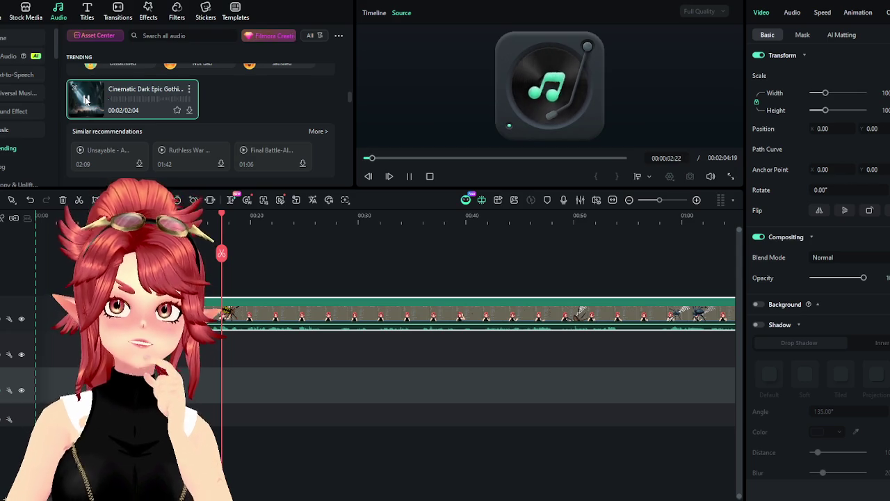
click(86, 100)
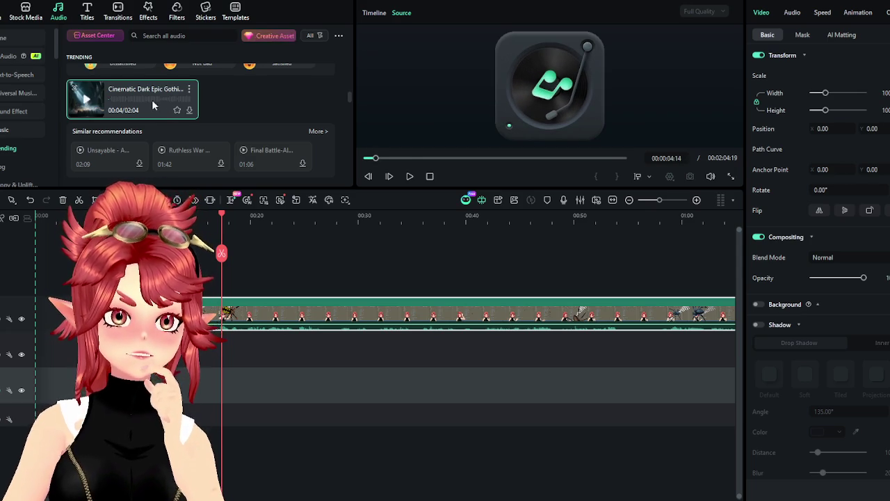
scroll(152, 100, down, 2)
scroll(254, 134, down, 3)
scroll(263, 137, down, 2)
scroll(219, 117, down, 2)
scroll(219, 117, down, 2)
scroll(209, 114, down, 2)
scroll(202, 111, down, 2)
scroll(203, 112, down, 2)
scroll(206, 113, down, 2)
scroll(209, 114, down, 2)
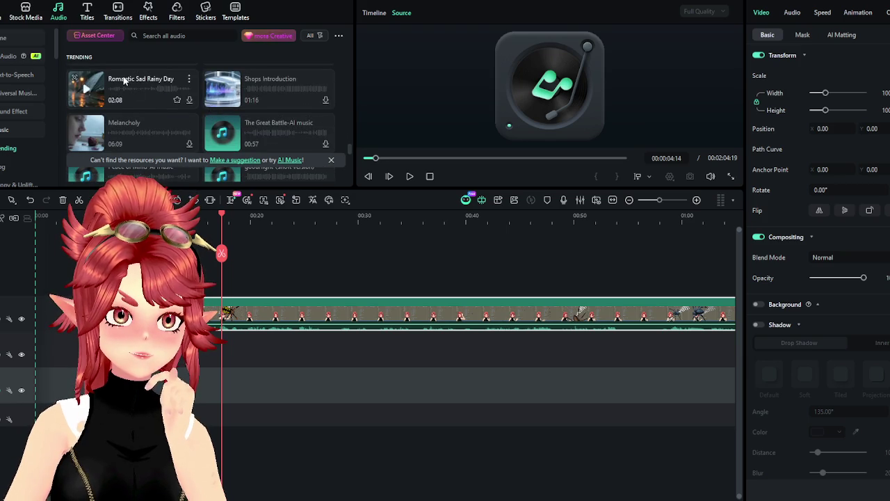
click(85, 89)
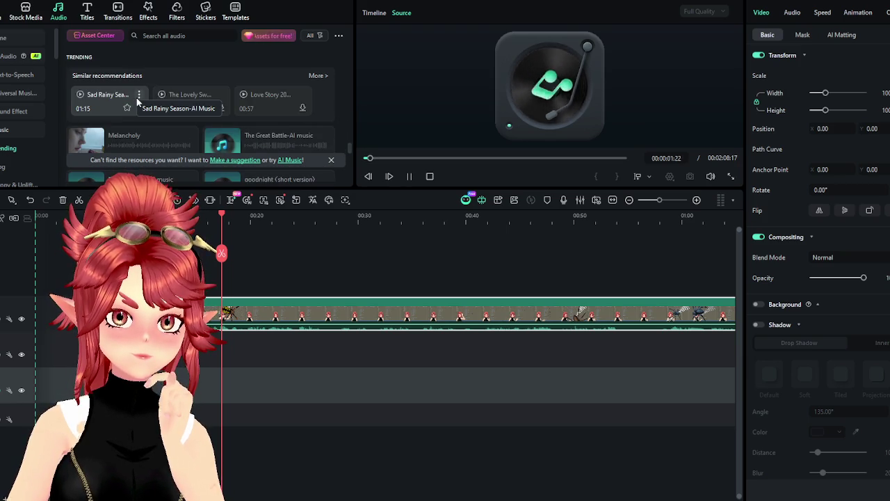
scroll(136, 97, down, 2)
scroll(137, 98, down, 2)
scroll(136, 97, down, 2)
scroll(136, 101, down, 2)
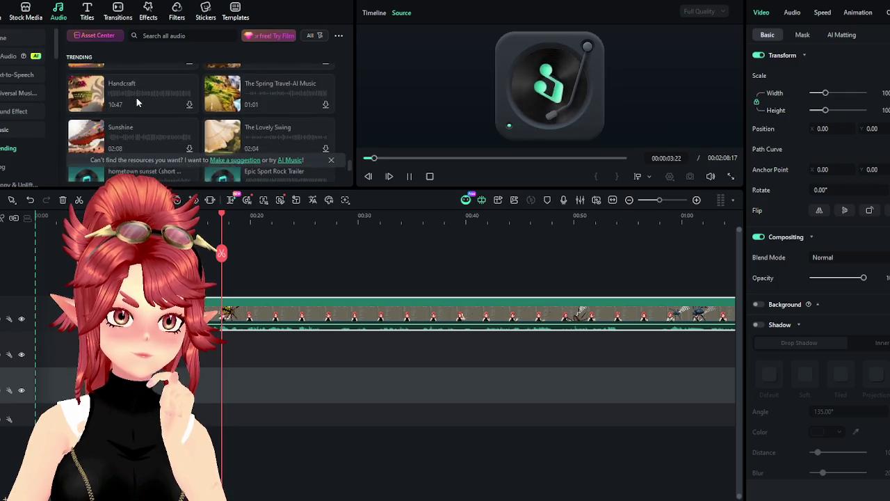
scroll(136, 101, down, 2)
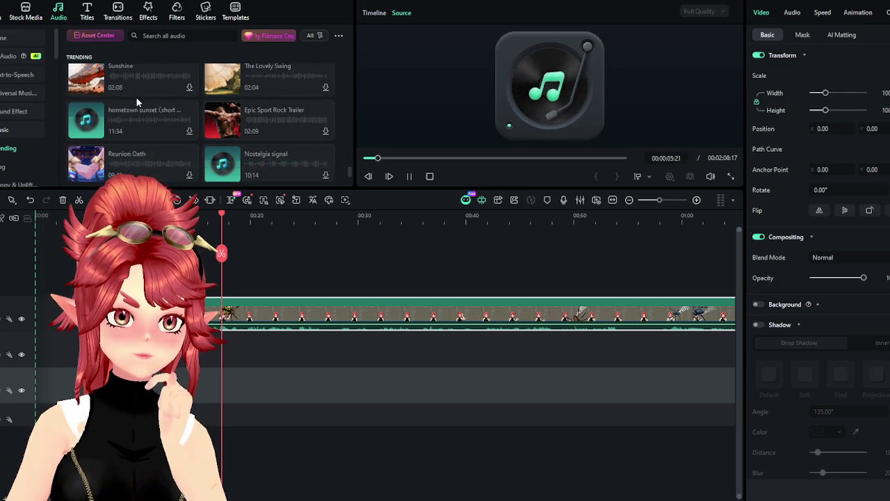
scroll(136, 97, up, 4)
scroll(196, 97, up, 5)
scroll(185, 111, down, 2)
scroll(188, 132, down, 2)
scroll(191, 118, down, 2)
scroll(166, 98, down, 2)
scroll(157, 101, down, 2)
scroll(158, 101, down, 2)
scroll(12, 129, down, 3)
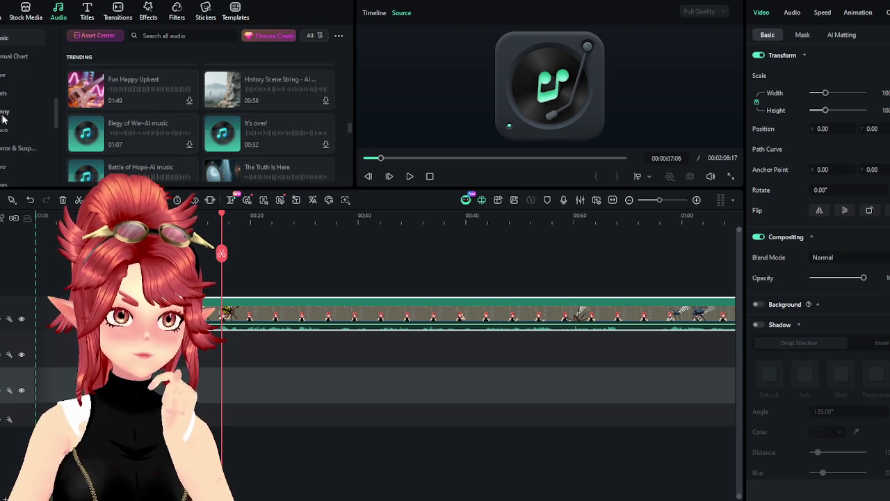
click(10, 100)
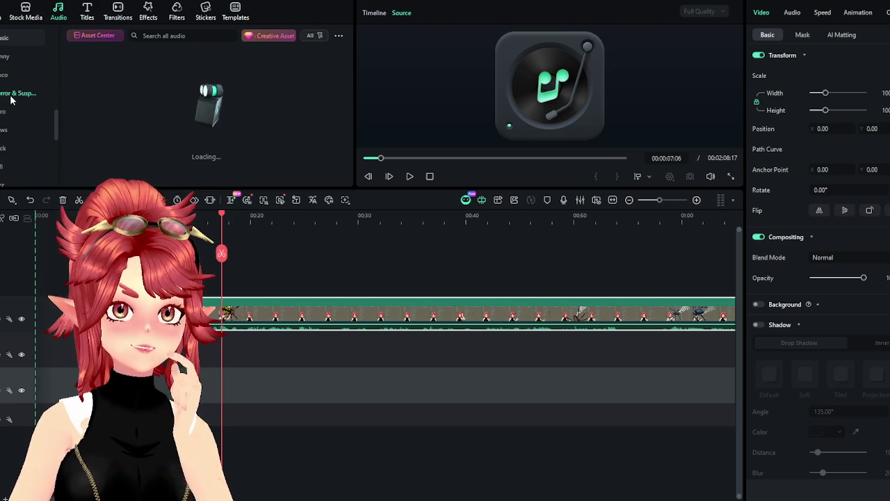
Step: Preview 'Somewhere in the demon king's palace' and place it on an audio track at 00:00
click(87, 93)
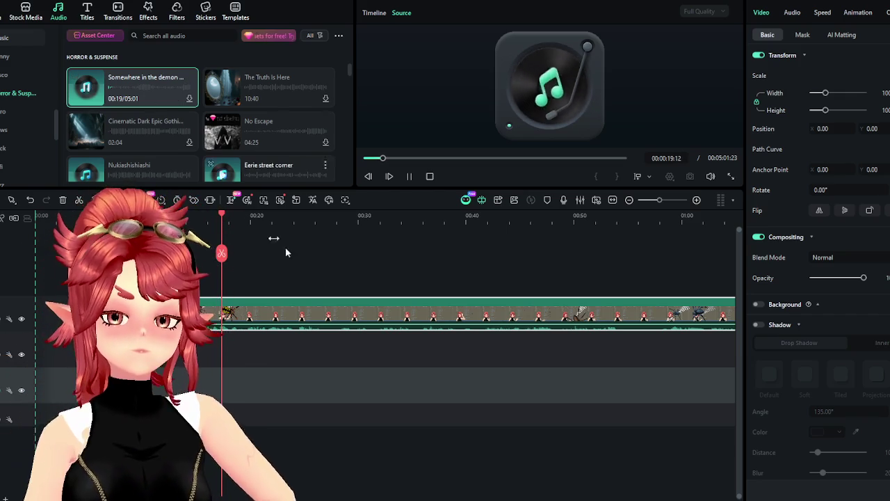
click(409, 176)
drag(133, 87, 60, 382)
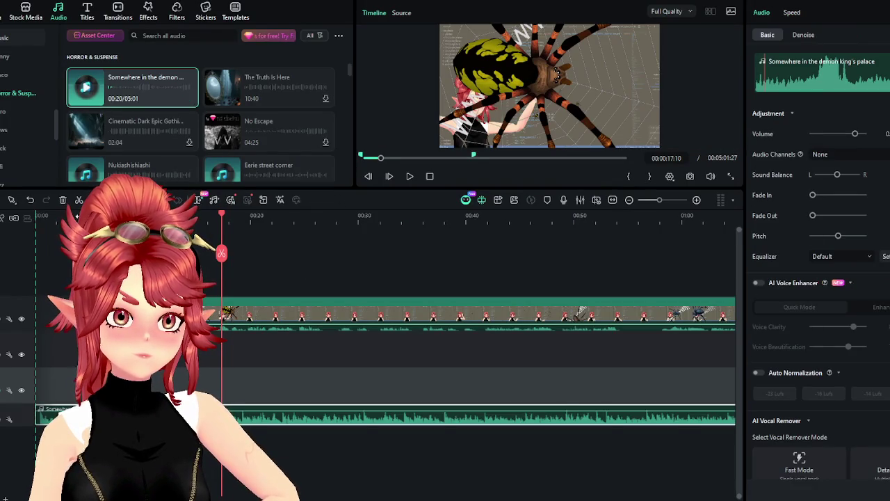
Step: Play the intro from 00:00 with its horror music, return to the start, and show the Titles library
click(88, 216)
click(36, 215)
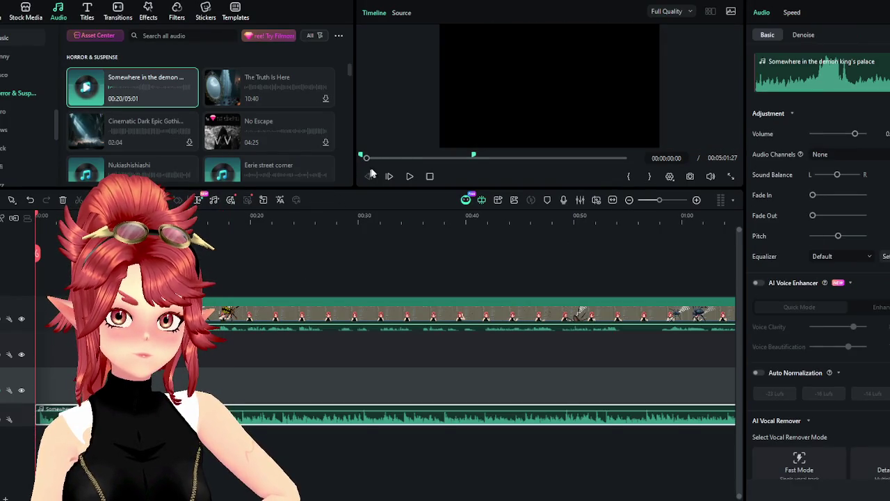
click(410, 175)
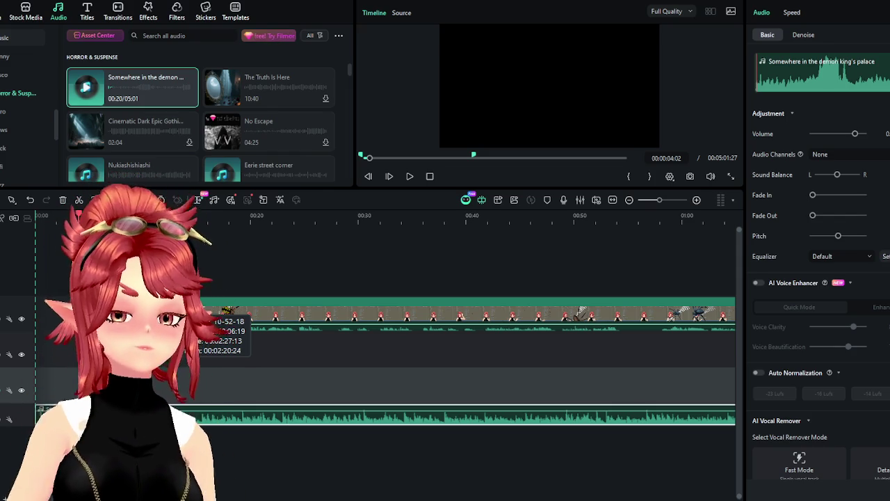
click(411, 177)
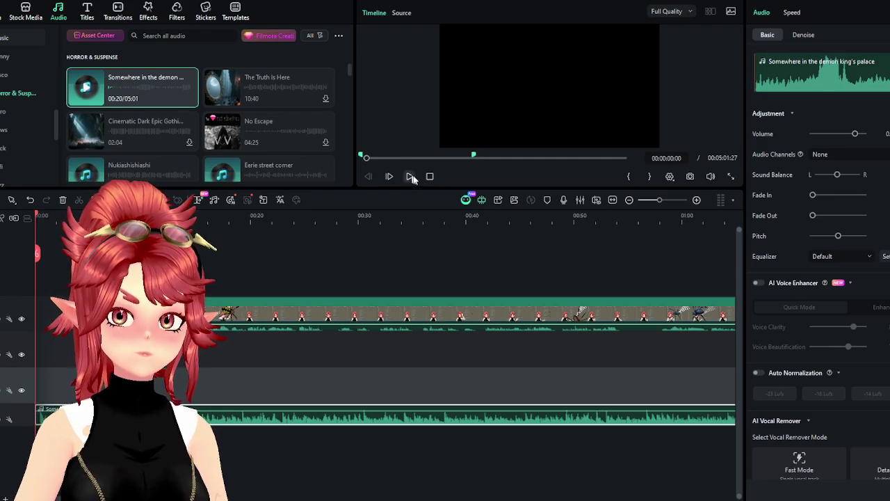
click(87, 10)
Step: Place the Basic 6 title at the timeline start and move the video clips down one track
drag(100, 71, 52, 294)
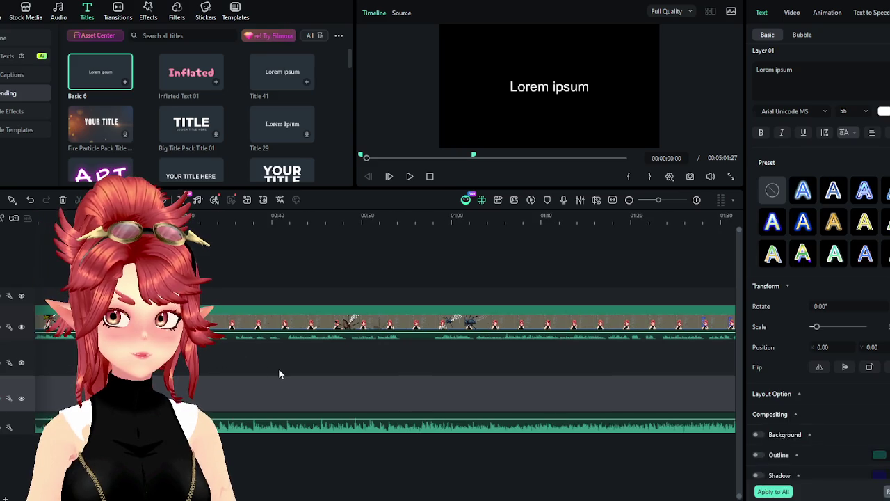
click(278, 368)
scroll(274, 368, down, 3)
scroll(273, 368, down, 3)
key(ctrl+a)
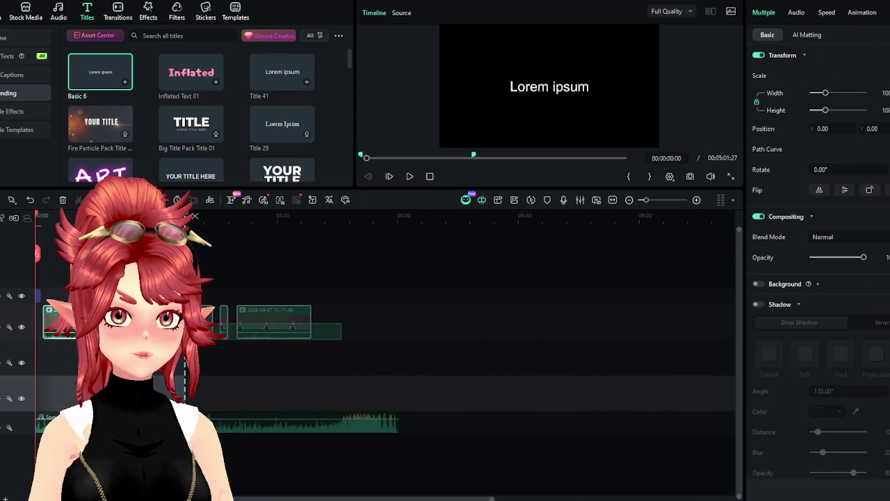
drag(185, 322, 185, 393)
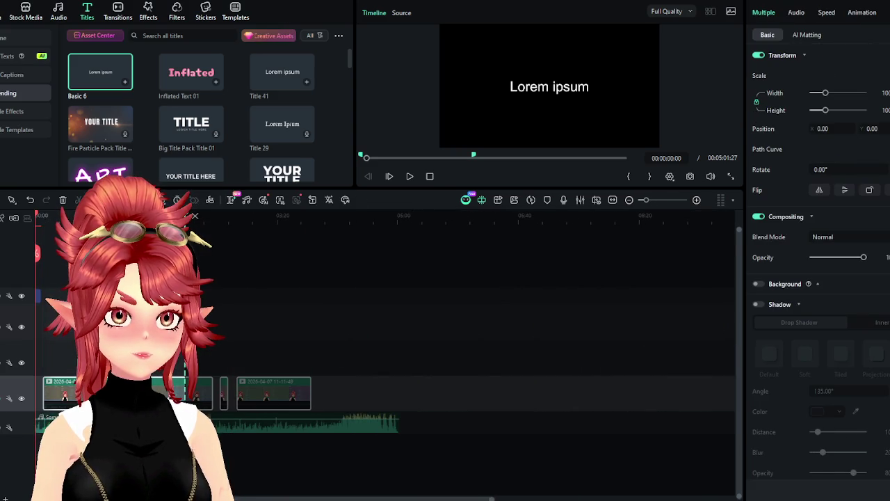
scroll(274, 393, up, 2)
scroll(286, 230, up, 2)
scroll(285, 237, up, 2)
scroll(290, 245, up, 2)
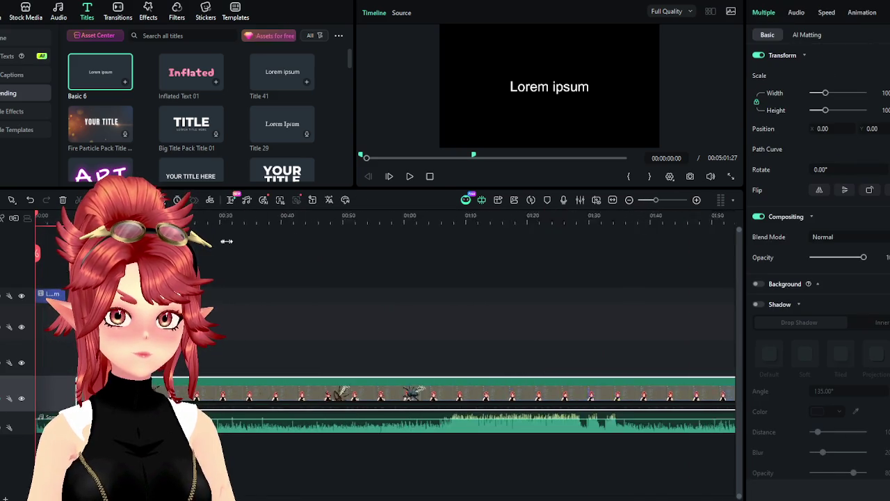
scroll(290, 245, up, 2)
Step: Change the title text to two lines: 'Chat Interactive' above 'Spider Overlay'
key(Home)
click(410, 176)
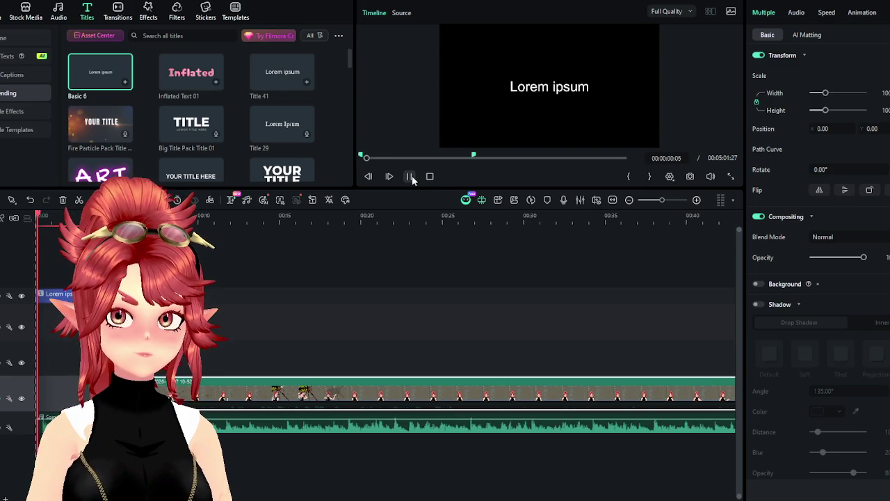
click(411, 176)
double_click(57, 293)
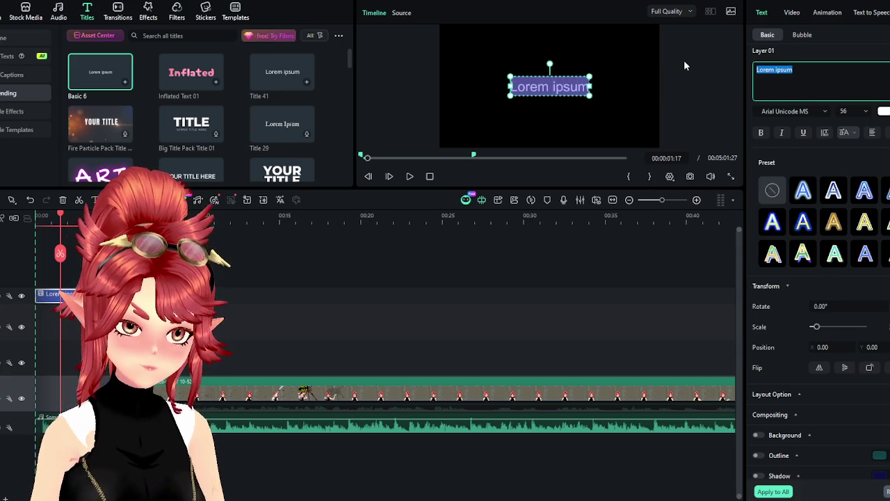
text(Time for a c)
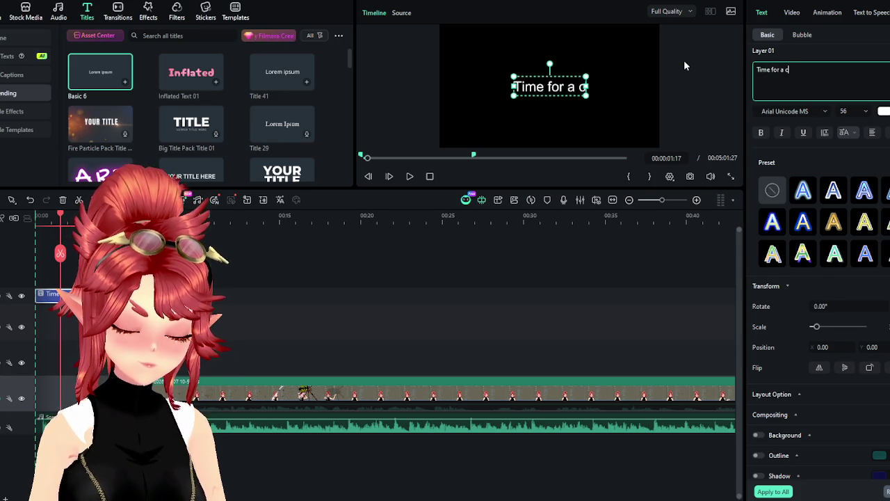
text(rw)
text(i)
key(BackSpace)
key(BackSpace)
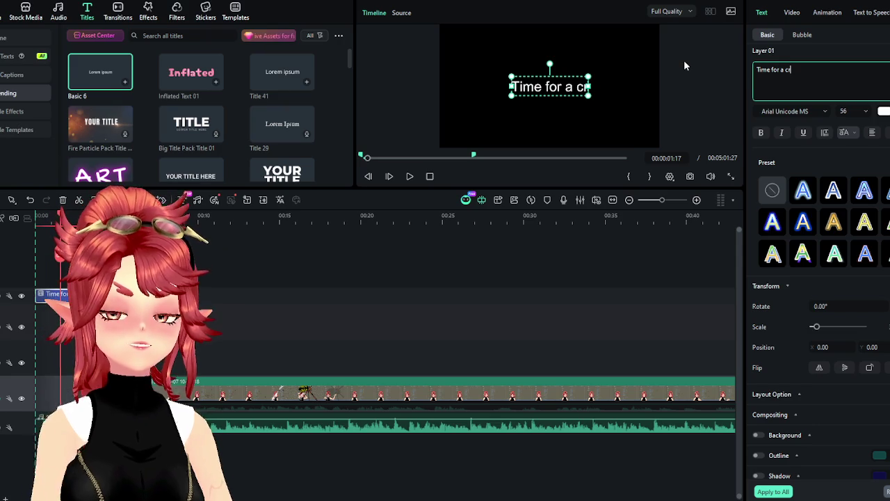
key(BackSpace)
key(BackSpace)
key(BackSpace)
key(BackSpace)
key(BackSpace)
key(BackSpace)
key(BackSpace)
key(BackSpace)
text(Spider Overlay)
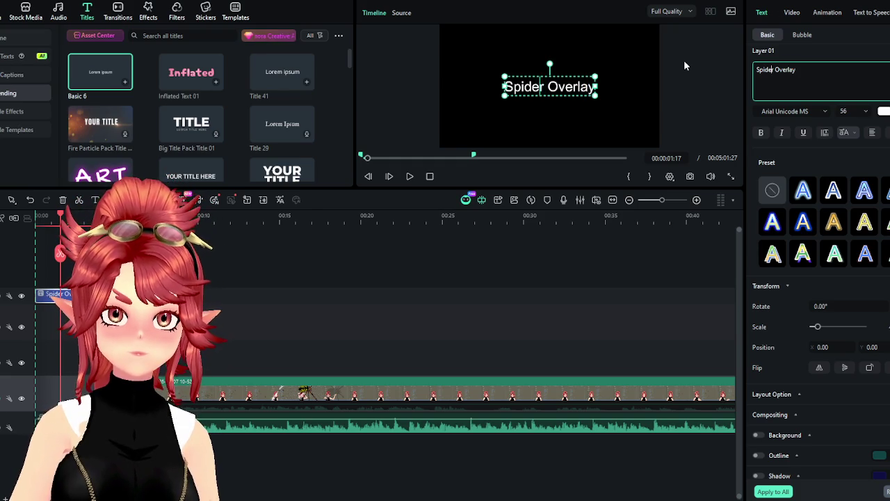
key(Return)
text(Chat I)
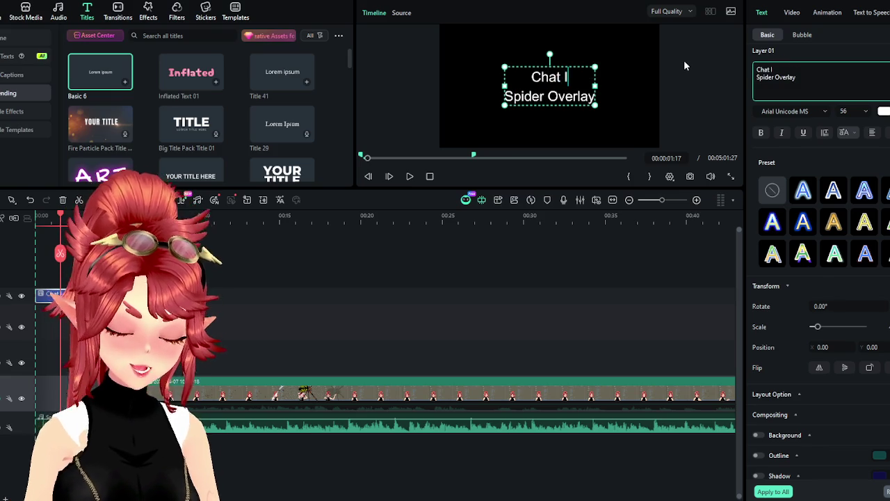
text(nteractive)
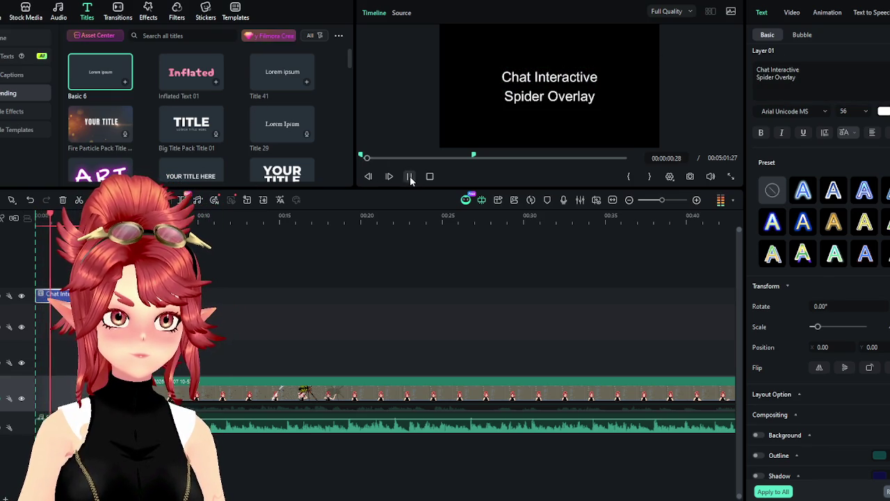
click(409, 176)
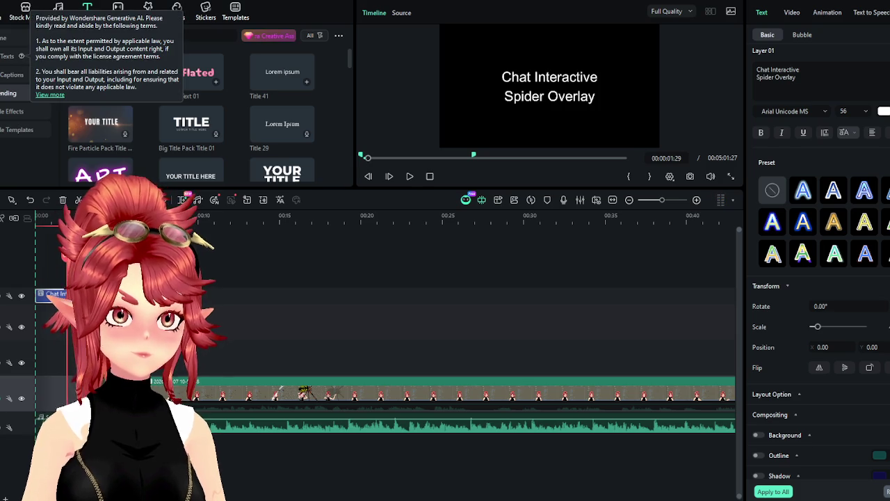
Step: Lay the 'border' image from Project Media on a track beneath the title at the start
click(7, 11)
scroll(237, 124, down, 5)
scroll(239, 130, down, 5)
scroll(209, 133, up, 5)
scroll(202, 135, up, 5)
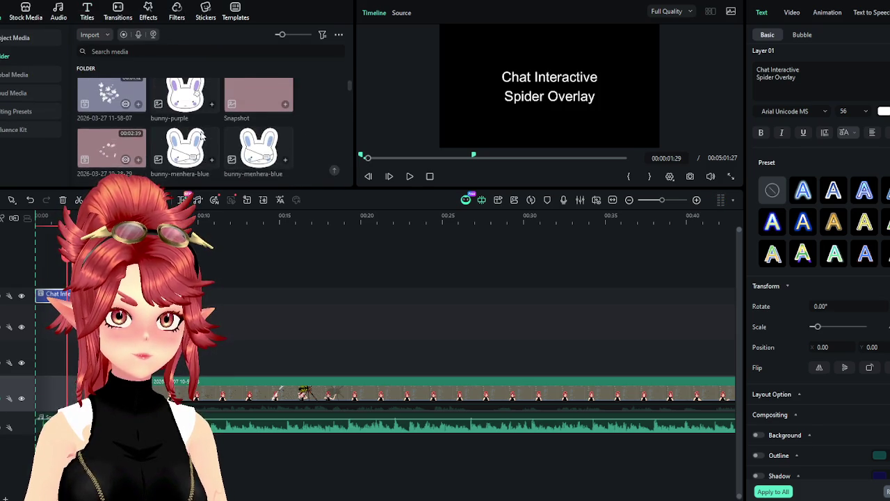
scroll(201, 136, down, 5)
scroll(201, 130, down, 2)
scroll(200, 130, down, 3)
scroll(201, 130, down, 1)
mouse_move(114, 128)
mouse_down()
mouse_move(61, 366)
mouse_move(65, 381)
mouse_move(41, 361)
mouse_up()
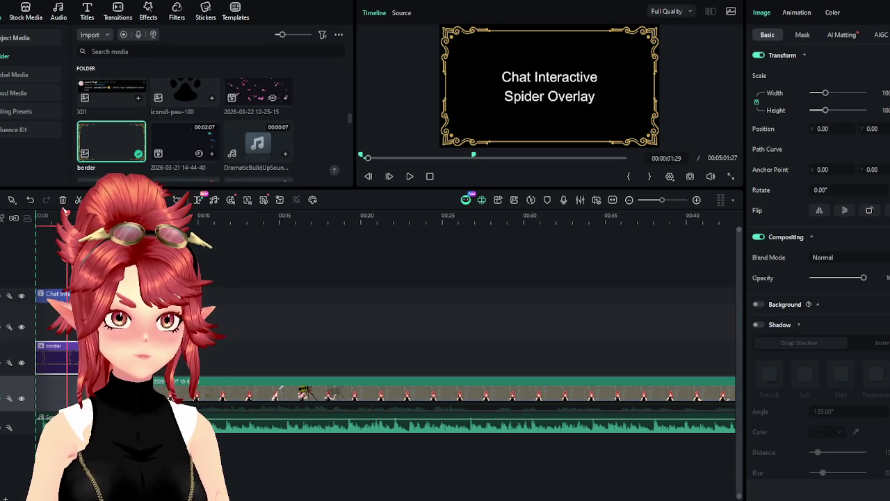
Step: View the border's animation presets, then reselect the title clip and its whole text
click(796, 11)
click(52, 294)
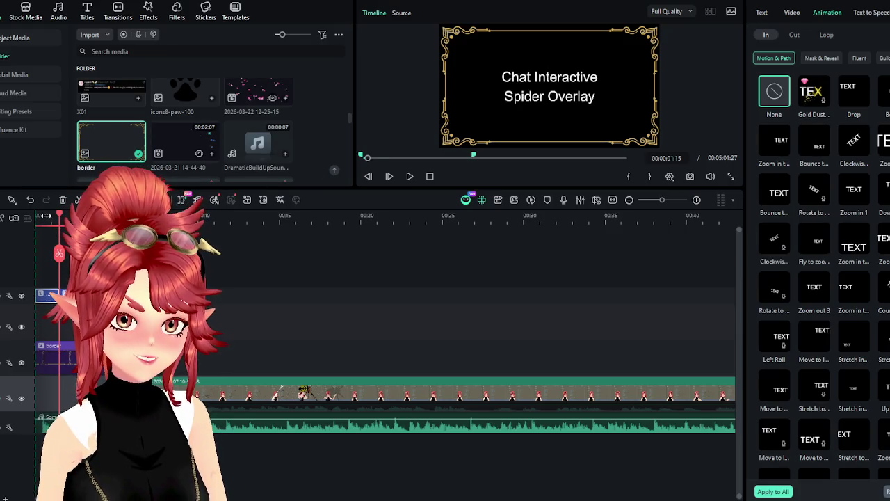
click(762, 12)
click(837, 84)
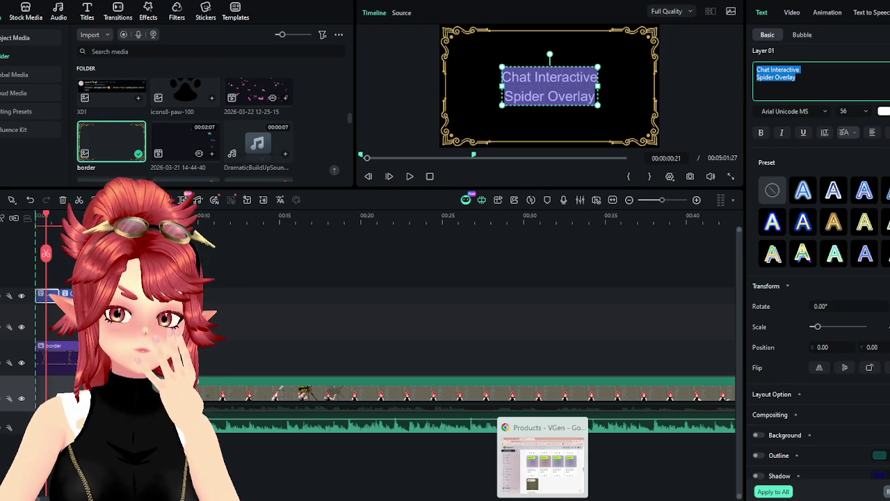
Step: Search the Stock Media library for 'warming'
click(154, 50)
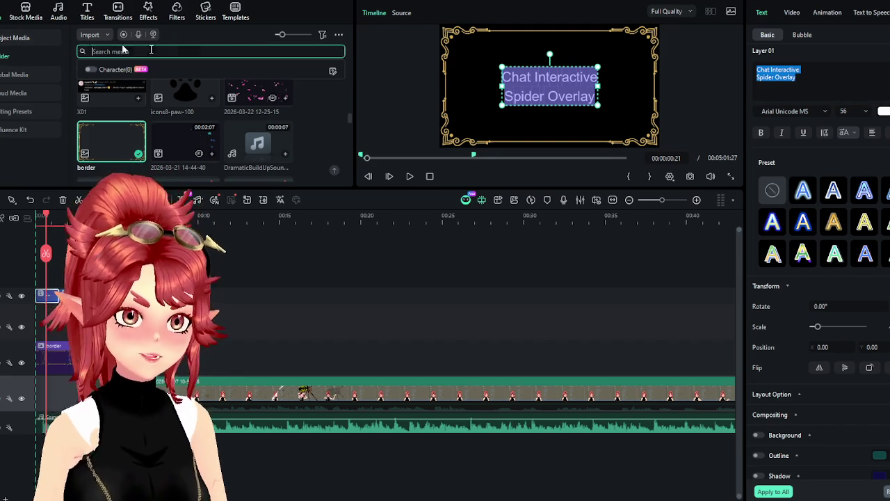
click(21, 14)
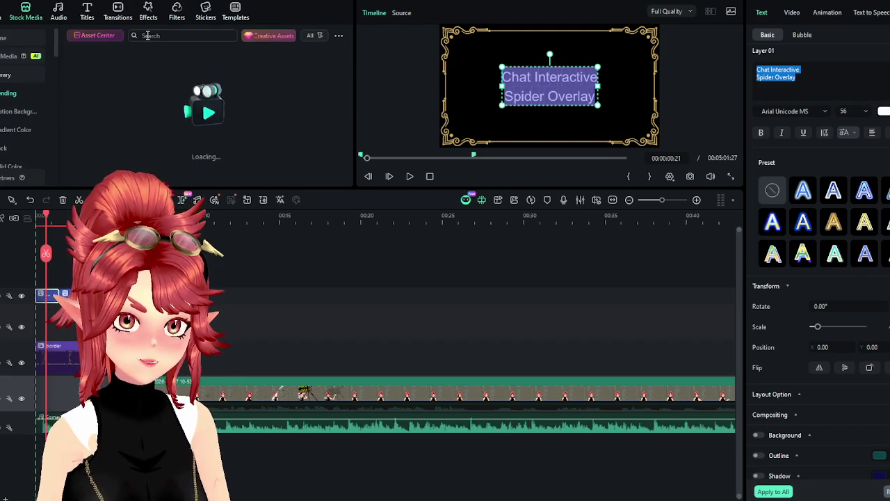
click(150, 35)
text(warming)
key(Return)
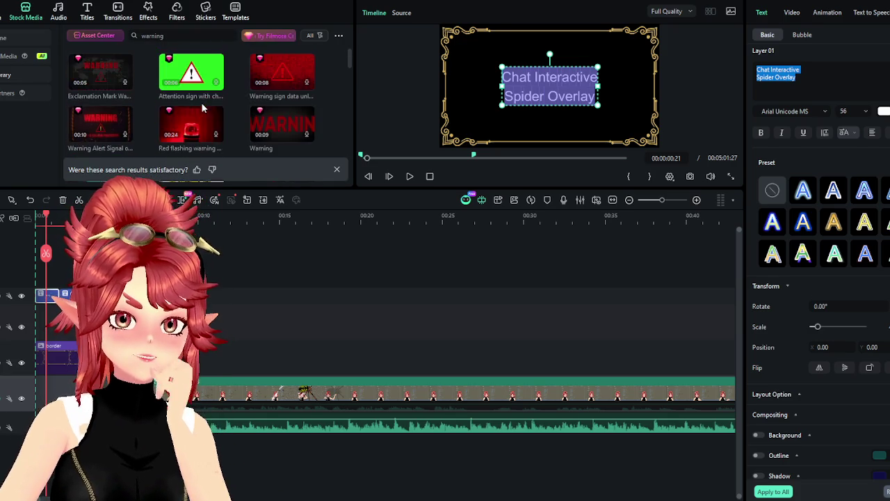
Step: Clear the stock media search and switch over to the Chrome window
click(171, 36)
click(233, 35)
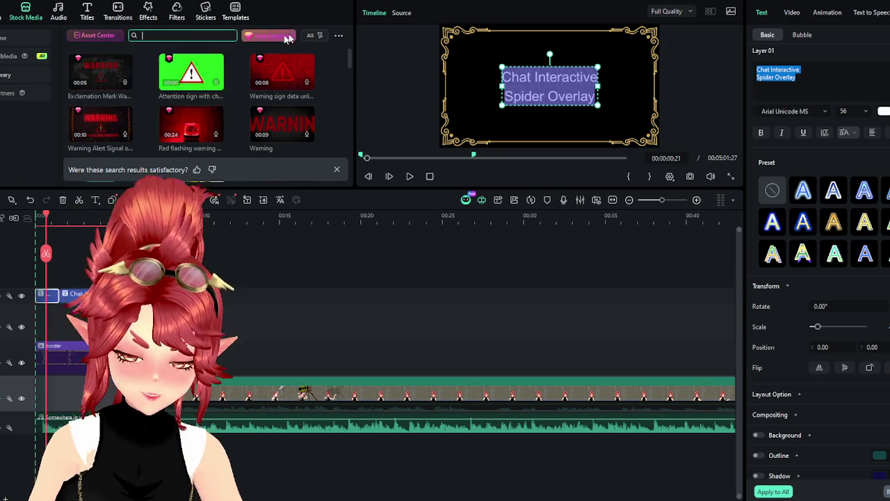
click(586, 453)
key(alt+Tab)
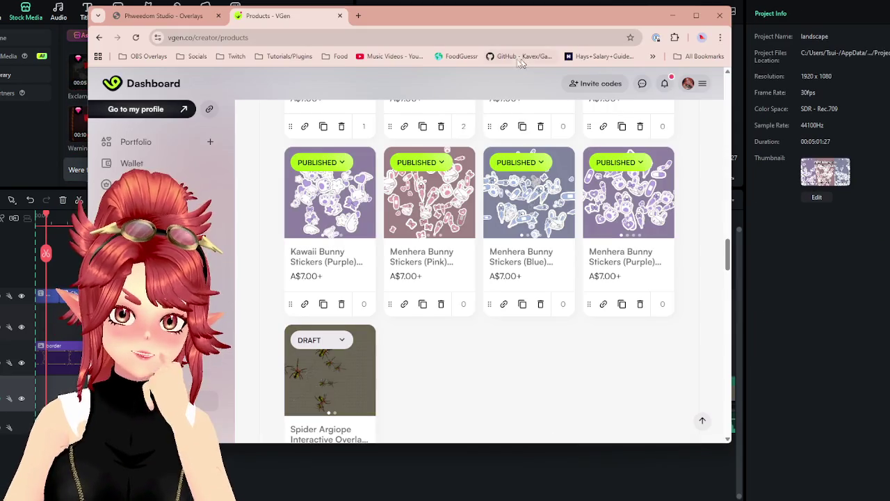
Step: Search Google for 'warning icon' in a new tab
click(358, 15)
text(warning i)
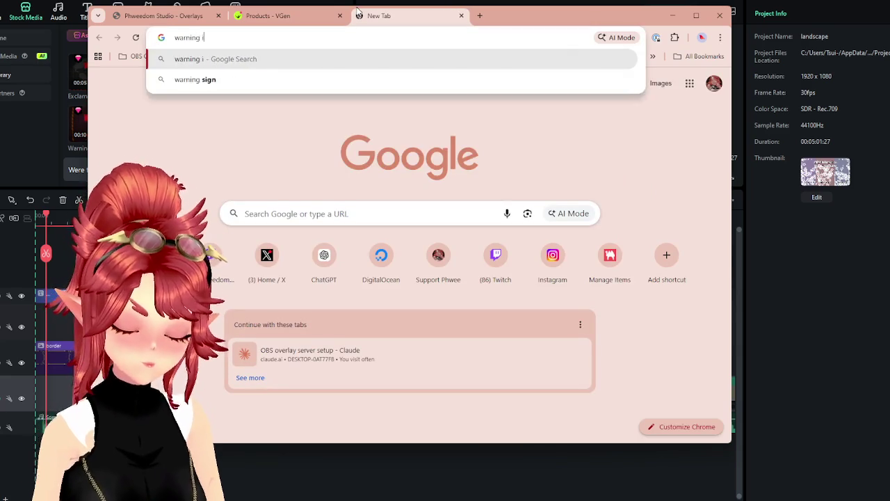
text(con)
key(Return)
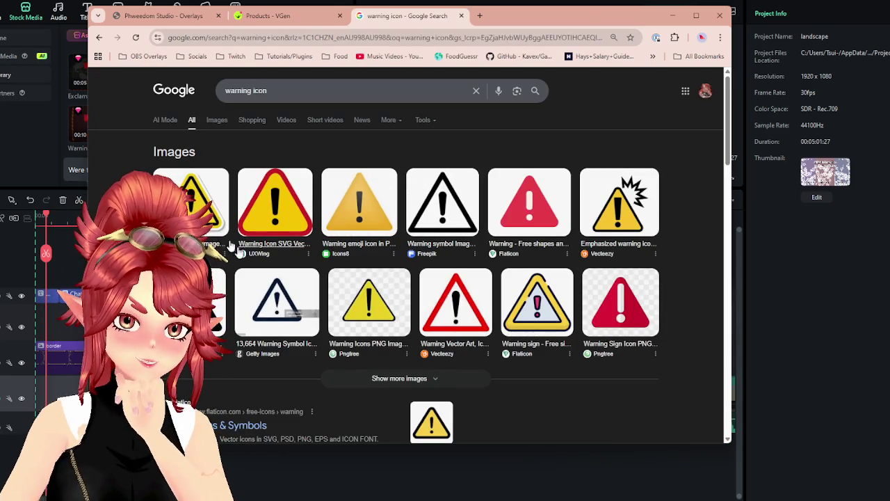
scroll(232, 265, down, 3)
scroll(230, 278, up, 3)
Step: Search for 'icon8' instead and open the Icons8 website
triple_click(278, 90)
text(icon8)
key(Return)
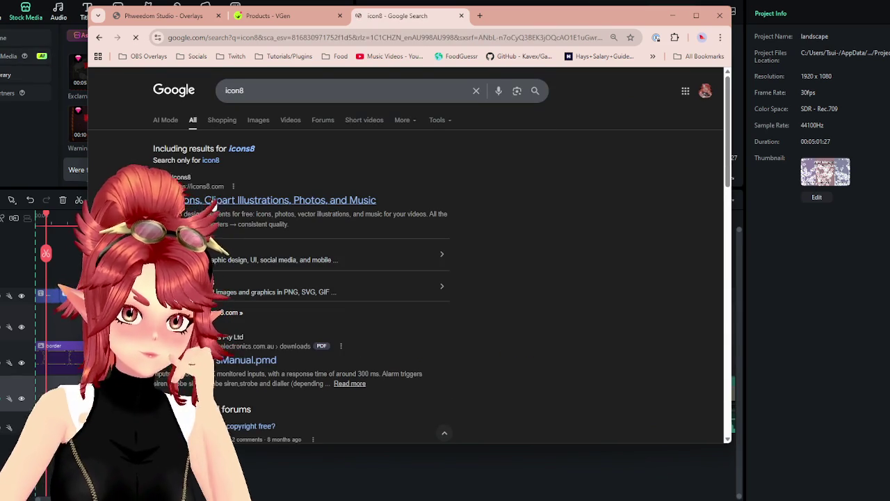
click(212, 201)
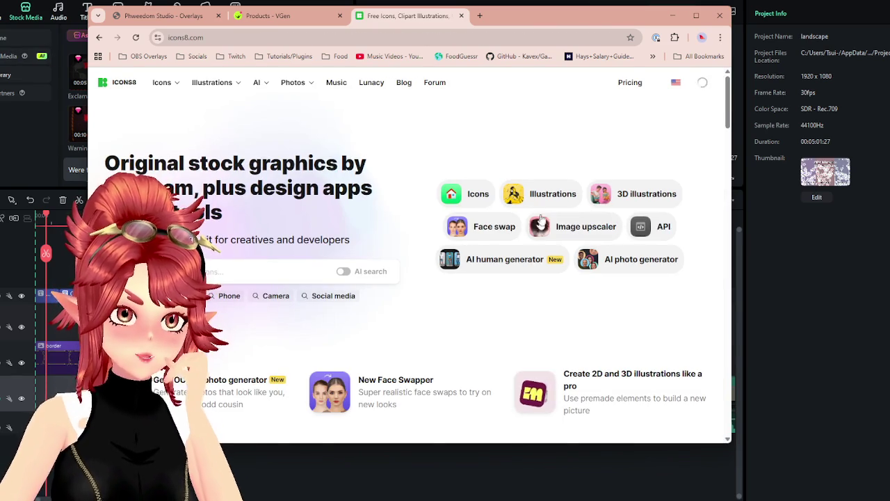
Step: Search Icons8 for warning icons and open the yellow warning icon's details
scroll(299, 202, down, 3)
scroll(293, 215, down, 3)
scroll(278, 236, up, 5)
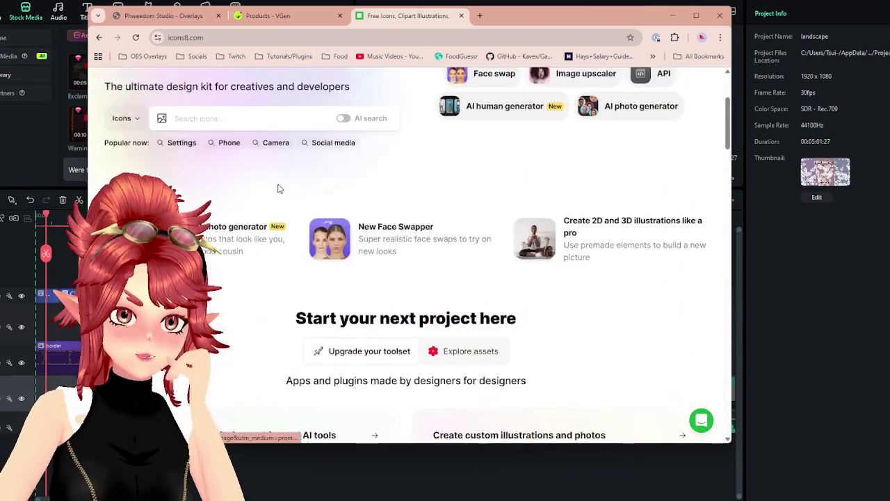
scroll(236, 264, up, 2)
click(238, 269)
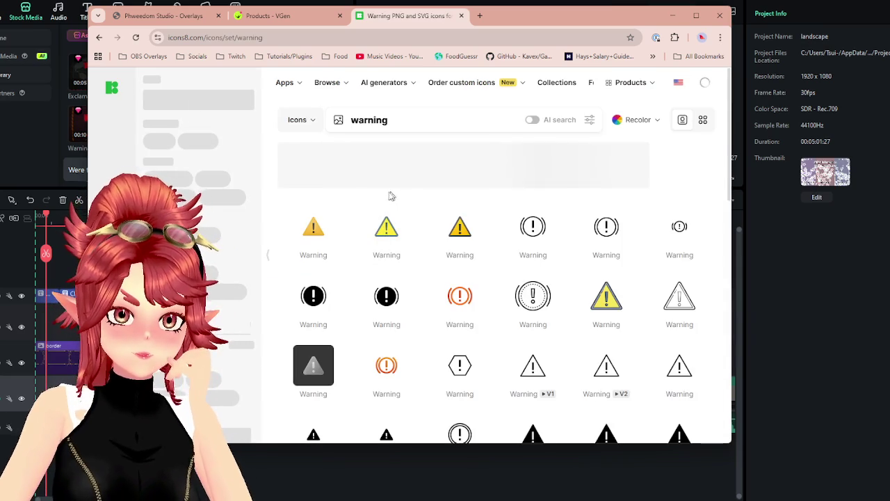
click(459, 240)
scroll(420, 233, down, 2)
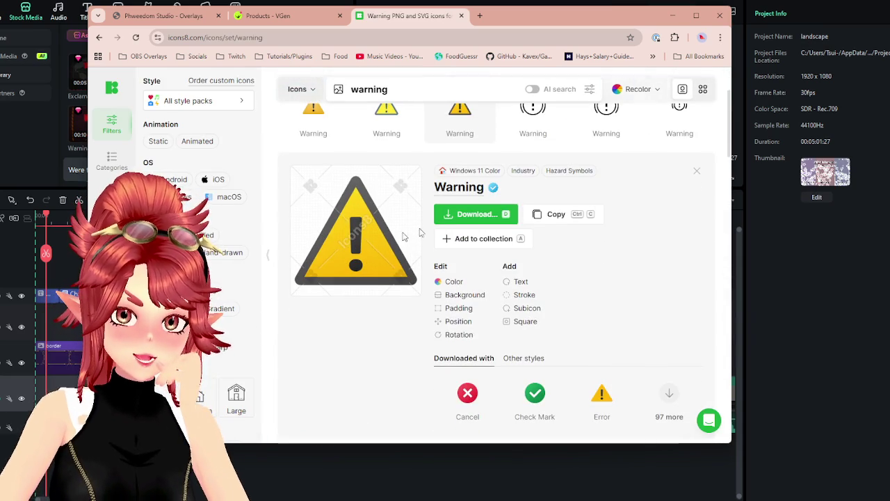
Step: Download the icon as a 100×100 PNG only, without 48×48, then hide Chrome
click(475, 218)
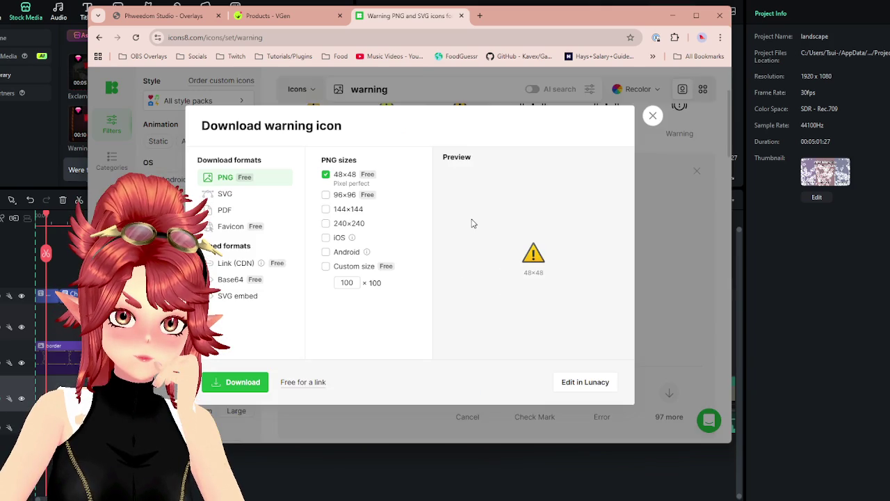
click(327, 267)
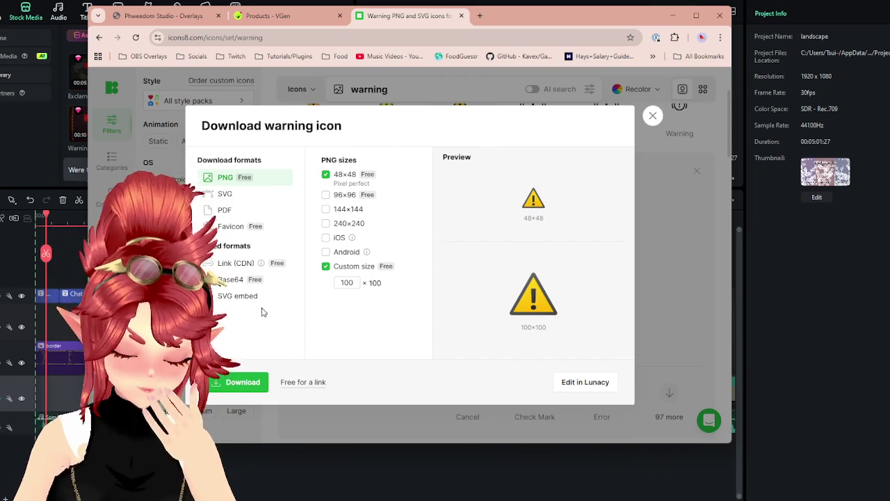
click(326, 174)
click(226, 382)
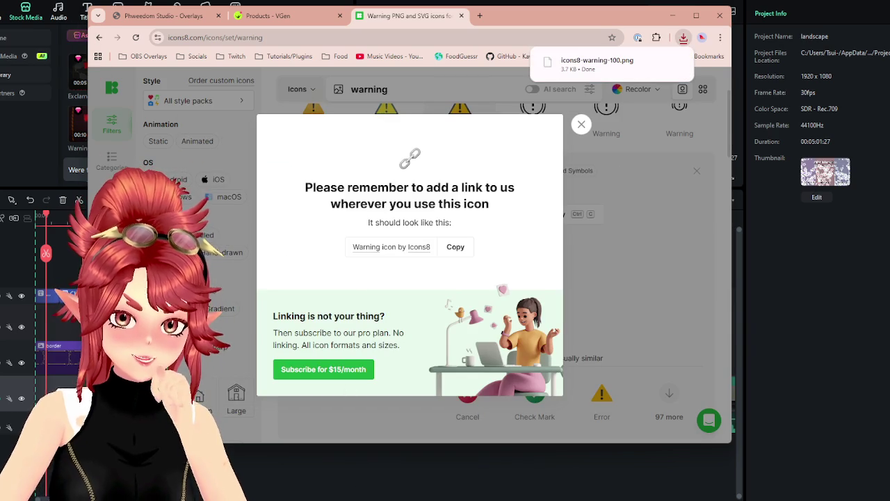
click(538, 488)
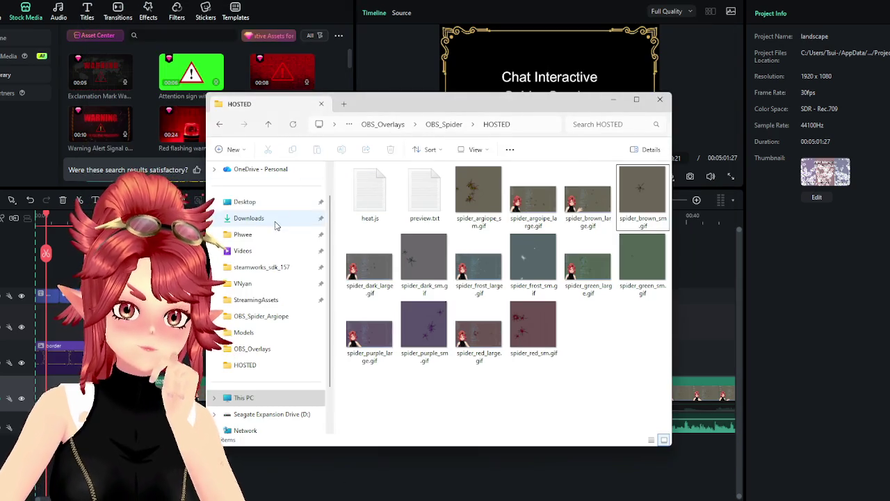
Step: Import icons8-warning-100.png from Downloads onto the timeline
click(248, 217)
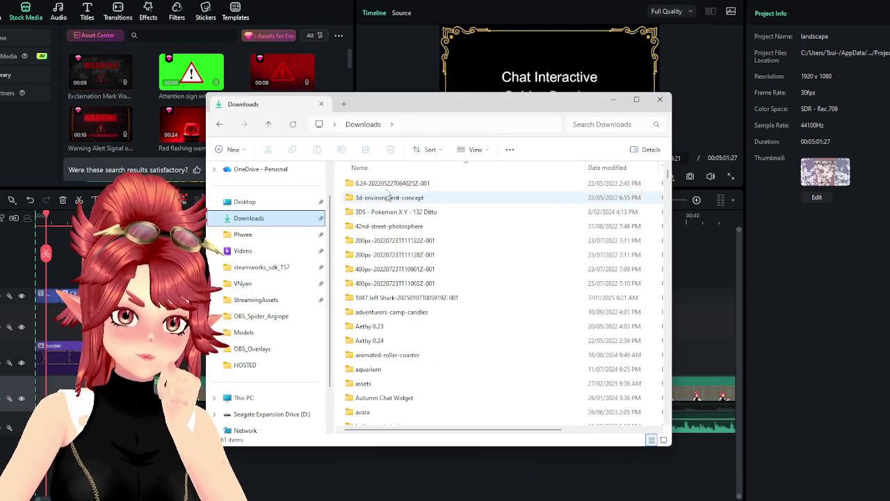
click(607, 167)
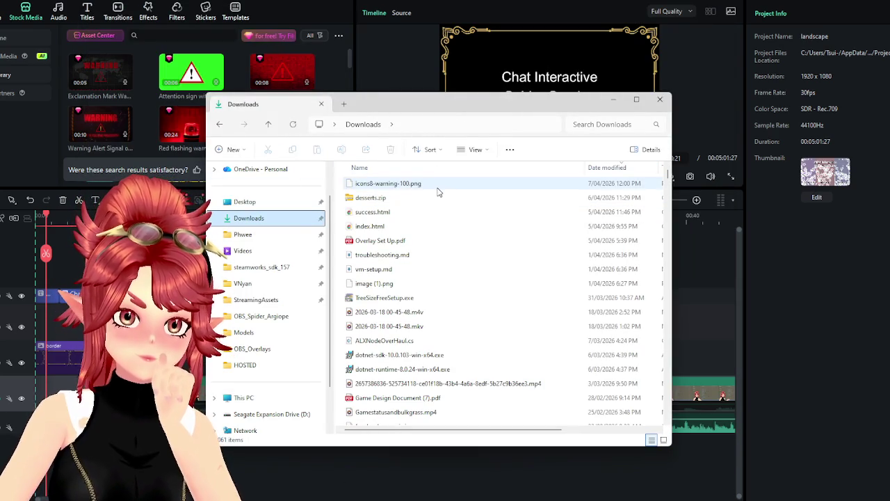
click(438, 186)
key(Return)
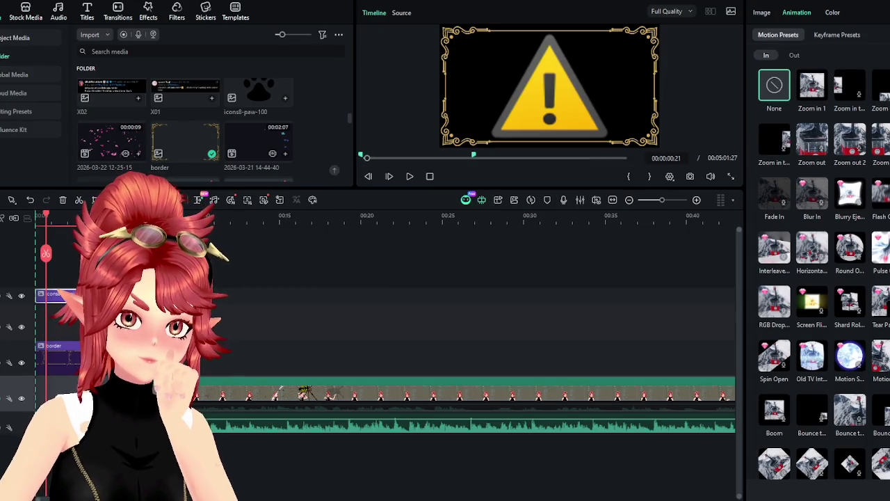
key(ctrl+z)
key(ctrl+y)
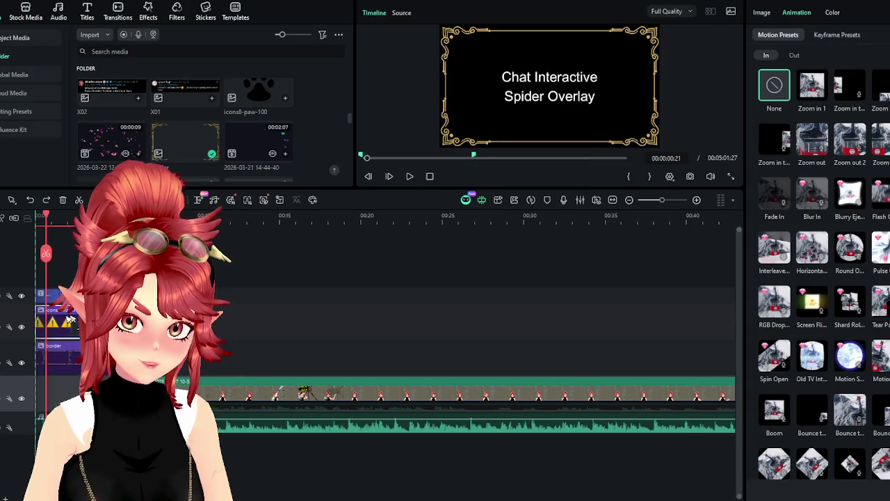
Step: Shrink the warning icon's width, reselect the title text, and switch to Chrome
click(761, 11)
drag(831, 93, 817, 93)
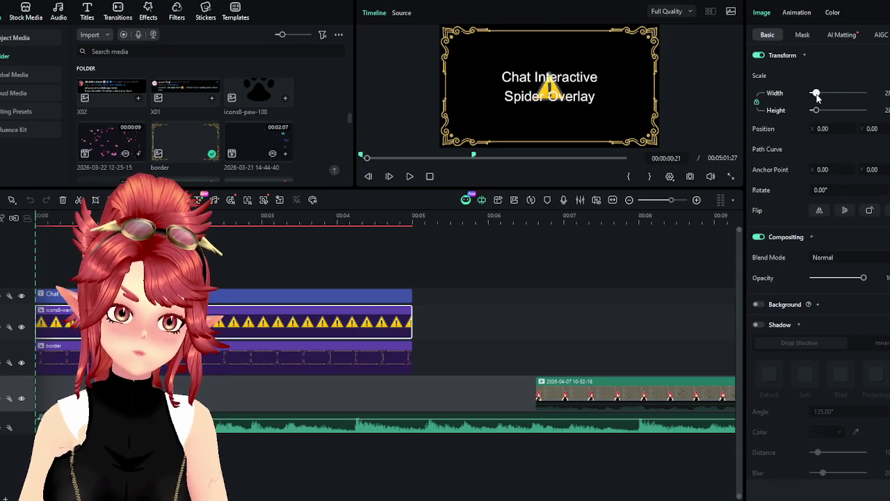
click(556, 97)
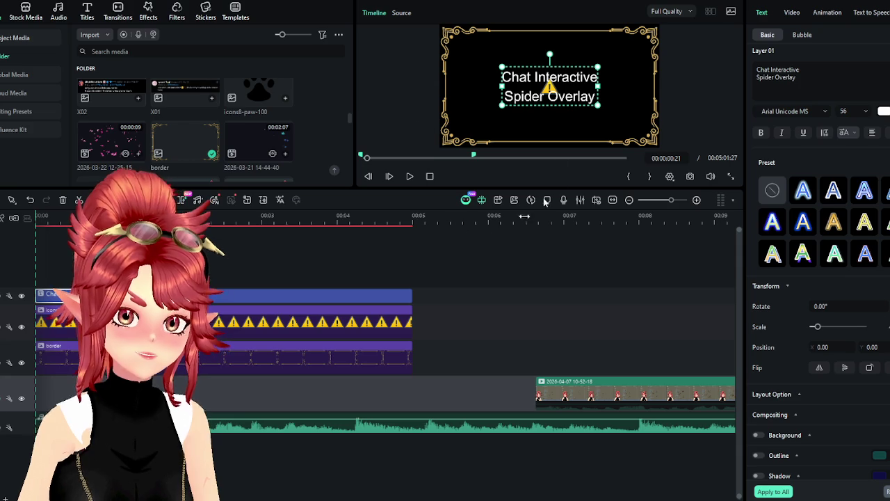
key(alt+Tab)
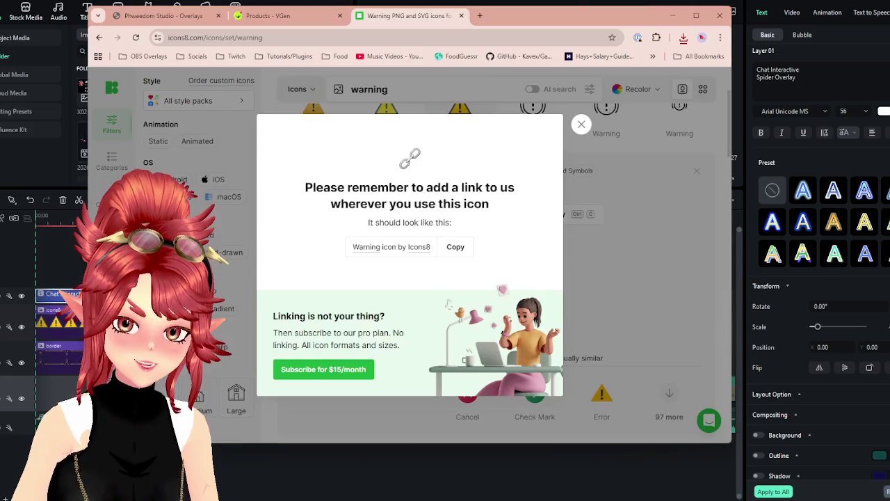
Step: Replace the Icons8 tab with Google Images results for 'video trigger warning', then return to Filmora
click(461, 16)
click(357, 16)
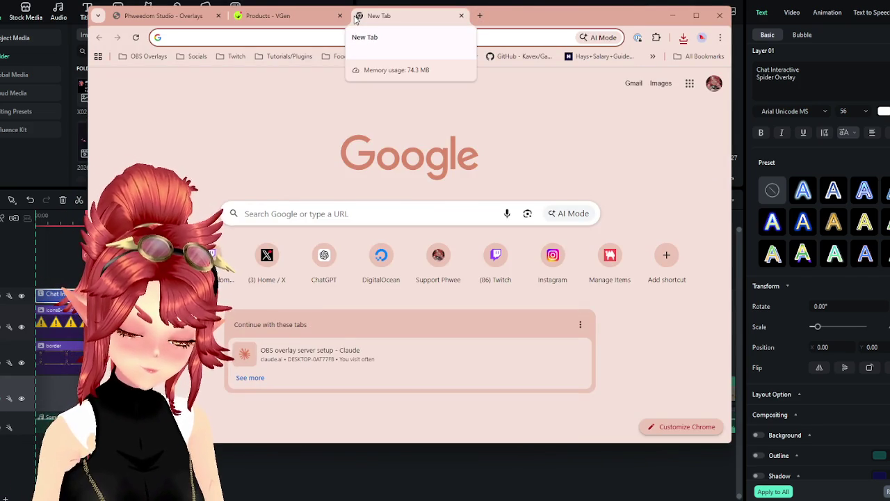
text(video trigger wa)
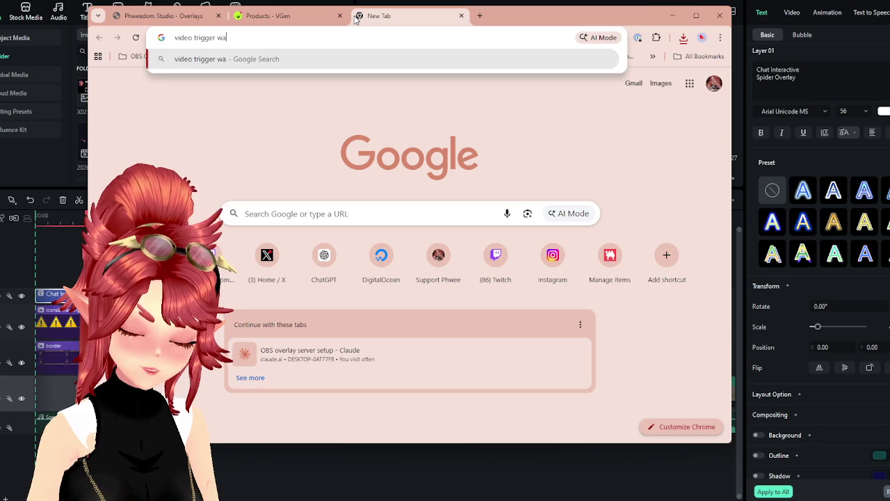
key(Return)
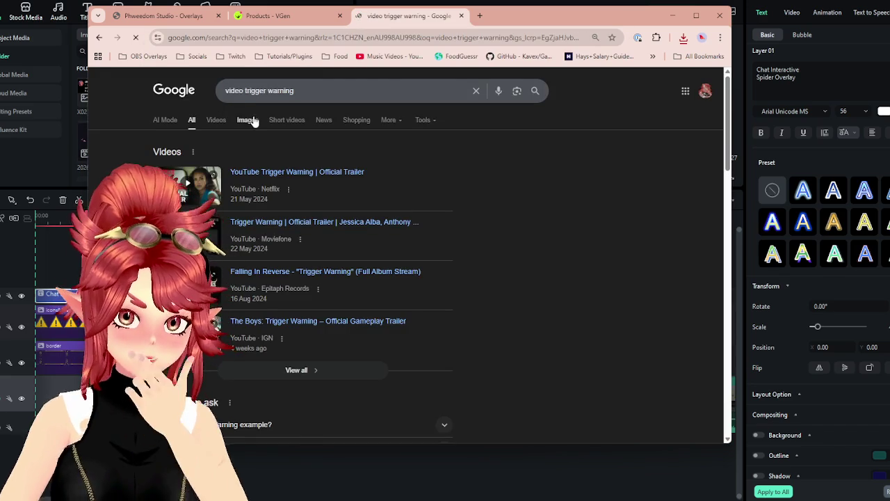
click(248, 120)
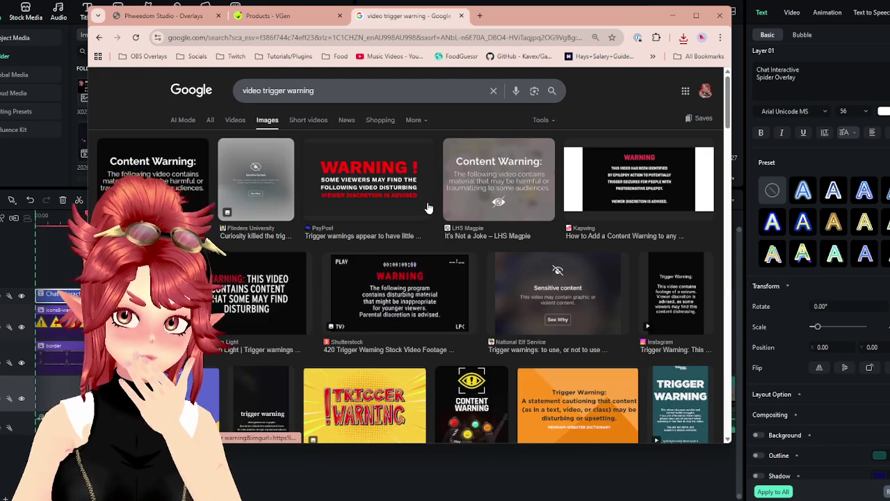
scroll(375, 275, down, 3)
scroll(334, 209, up, 3)
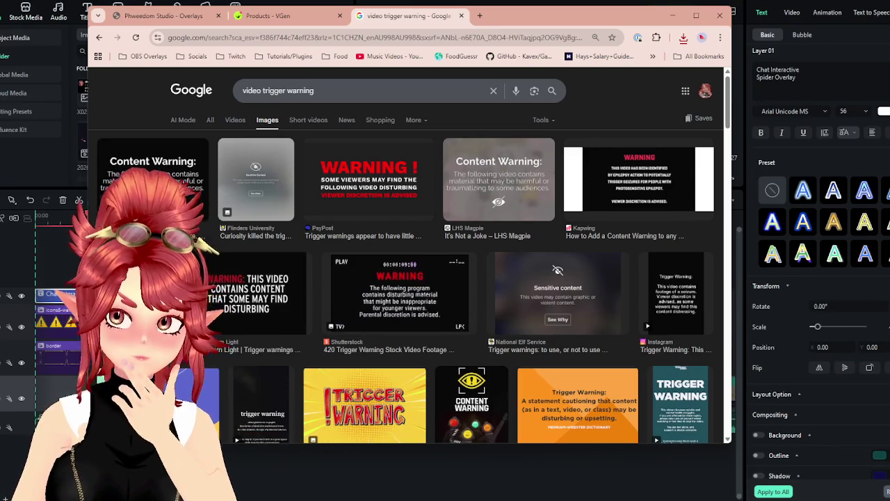
key(alt+Tab)
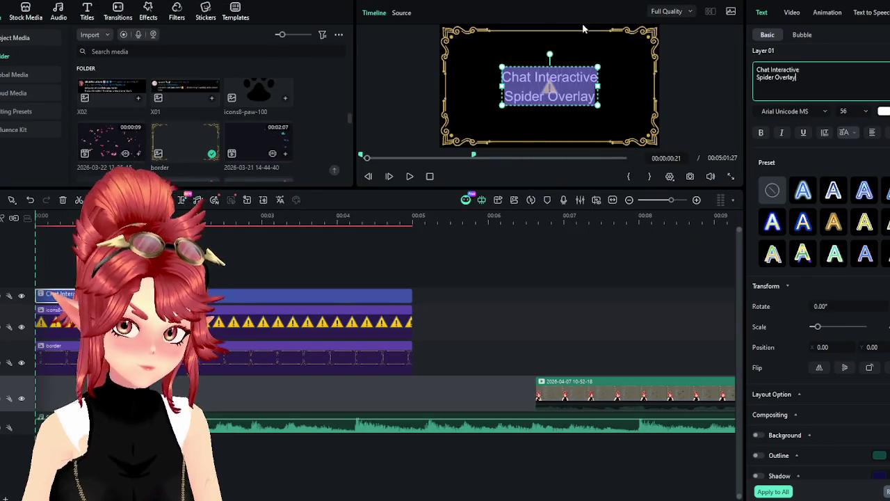
Step: Replace the title card text with 'WARNING'
click(810, 76)
key(ctrl+a)
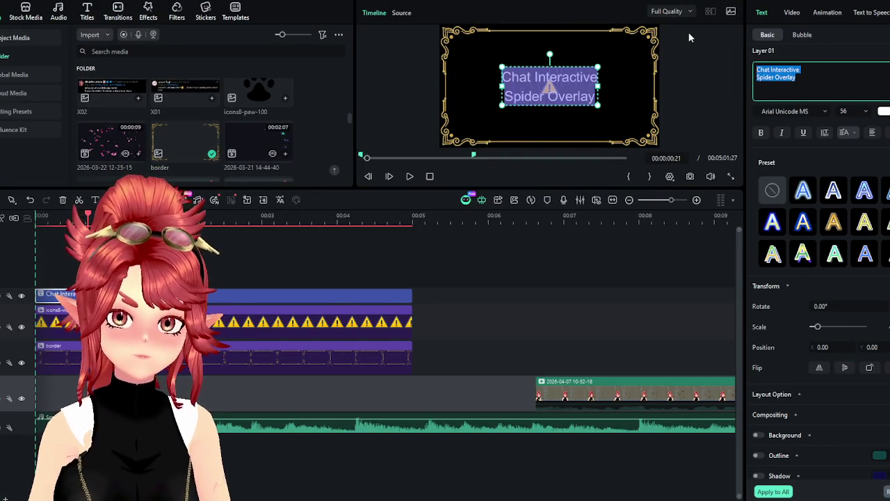
text(WARNING)
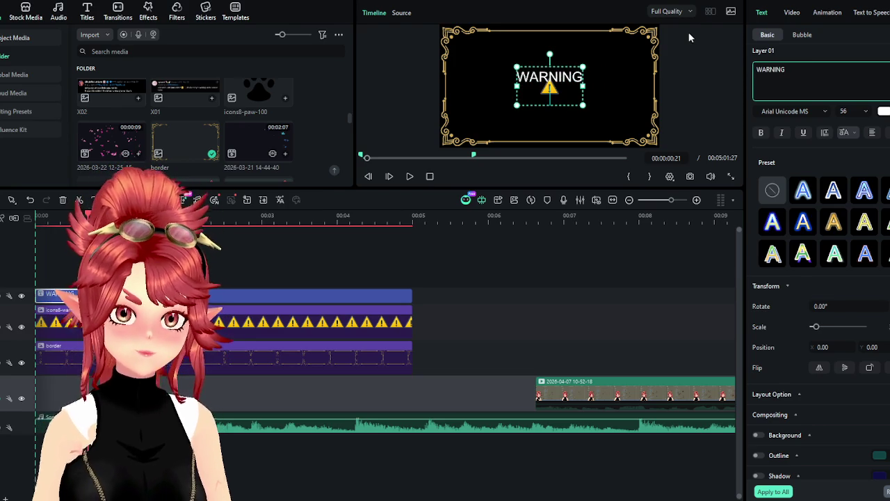
Step: Colour the WARNING text dark red from the colour swatch
drag(801, 75, 781, 70)
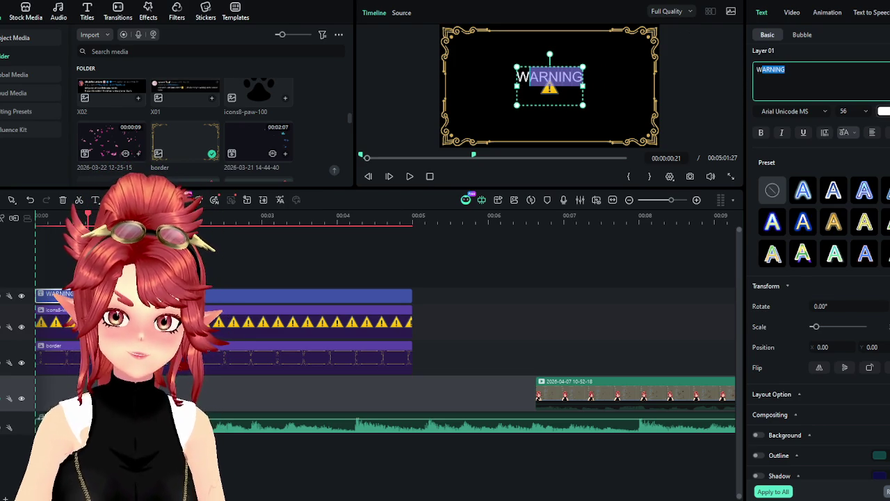
click(883, 111)
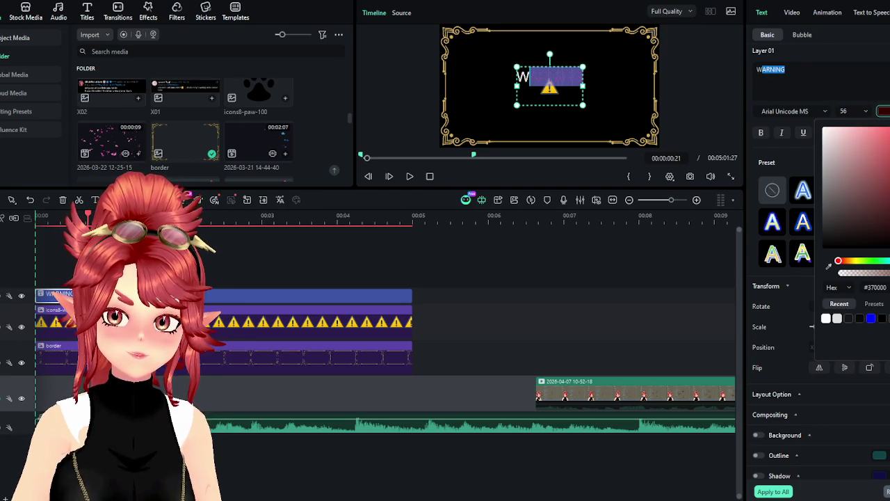
click(822, 81)
key(ctrl+a)
click(883, 112)
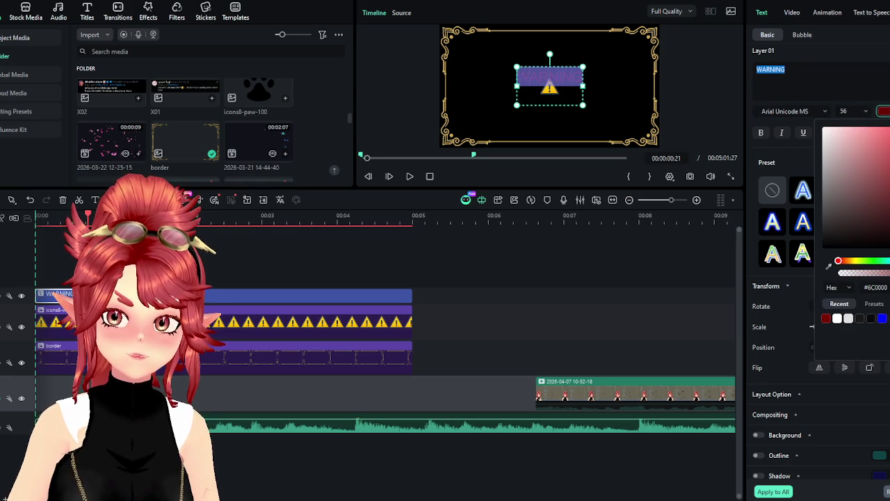
click(859, 106)
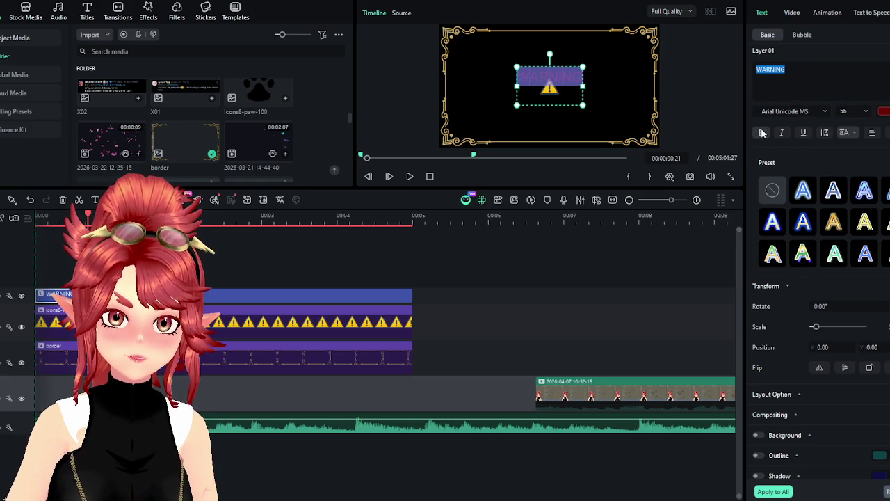
Step: Start a placeholder second line 'd' under WARNING and re-apply red to WARNING
click(816, 84)
key(Return)
text(d)
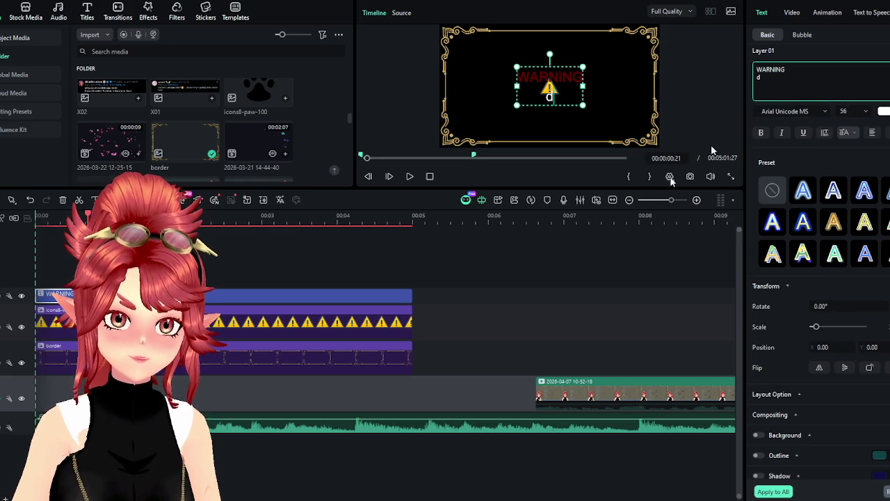
drag(791, 70, 731, 67)
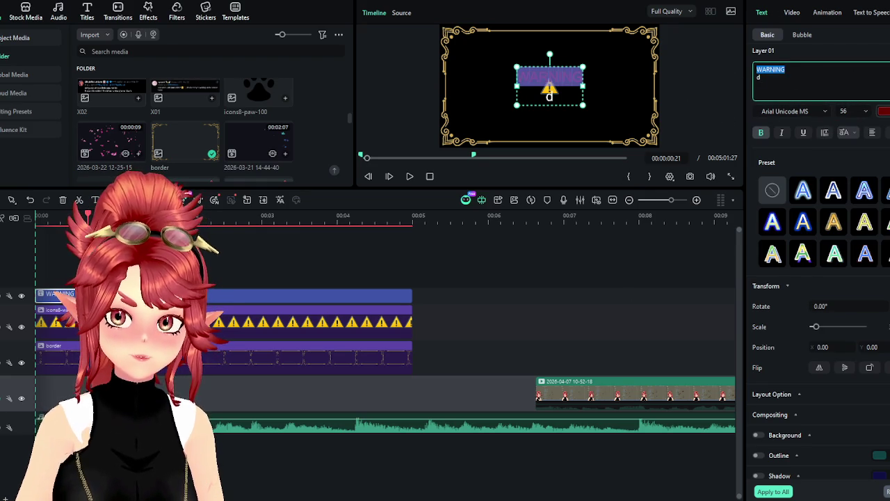
click(884, 111)
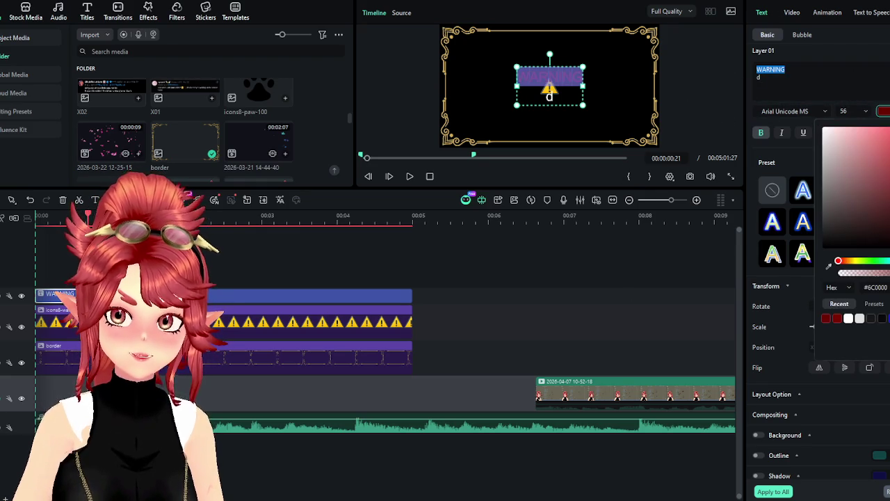
click(805, 85)
click(776, 78)
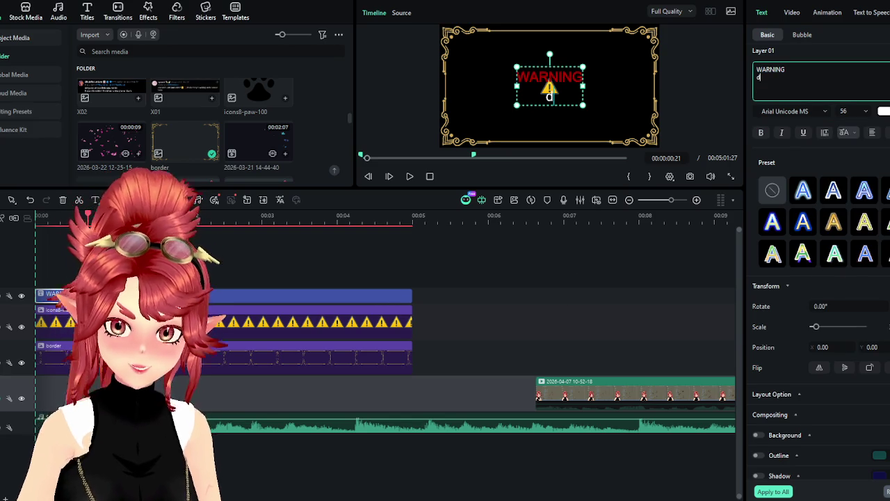
key(alt+Tab)
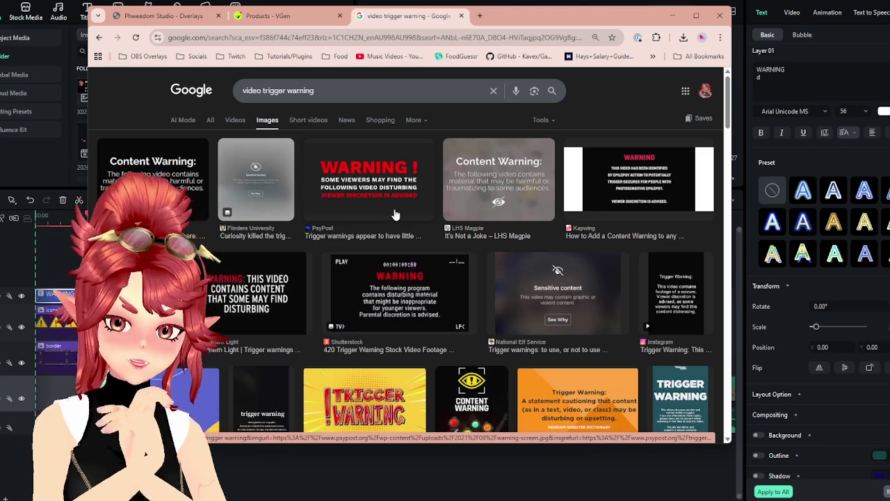
Step: Return to the Filmora editor after viewing the trigger warning image examples
click(819, 99)
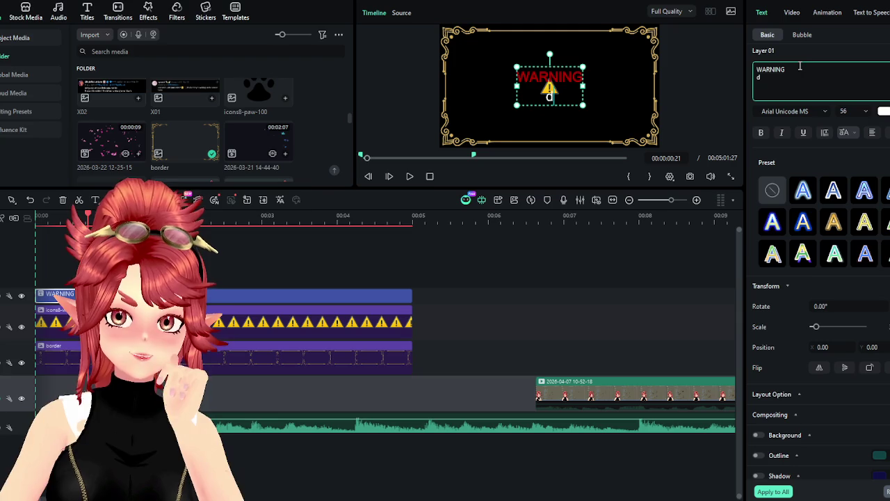
Step: Confirm WARNING is red and delete the placeholder 'd' line beneath it
drag(756, 66, 750, 64)
click(884, 112)
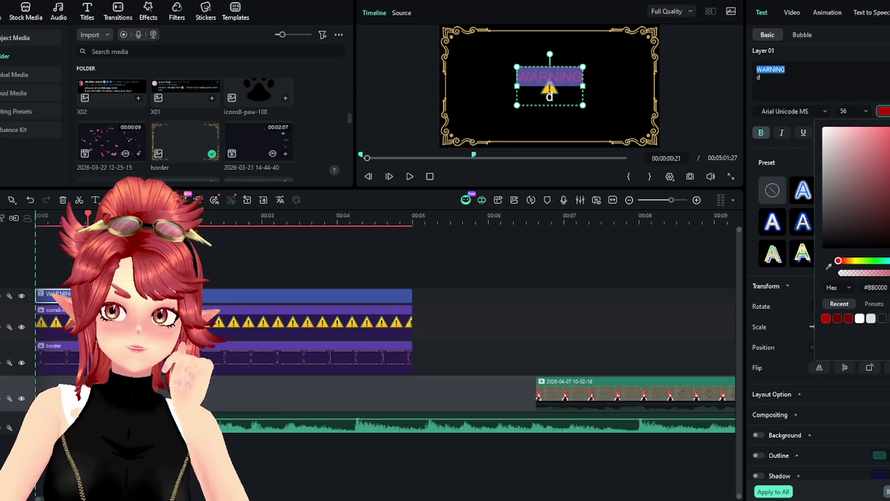
click(780, 78)
click(780, 78)
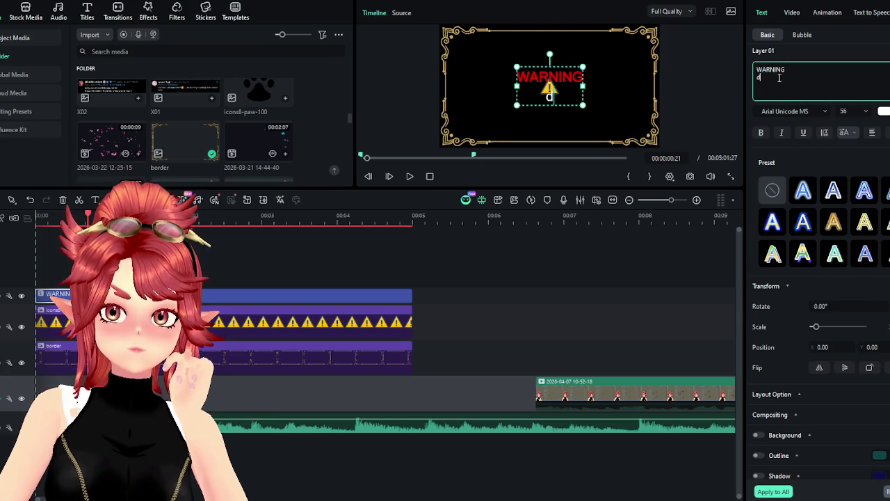
key(BackSpace)
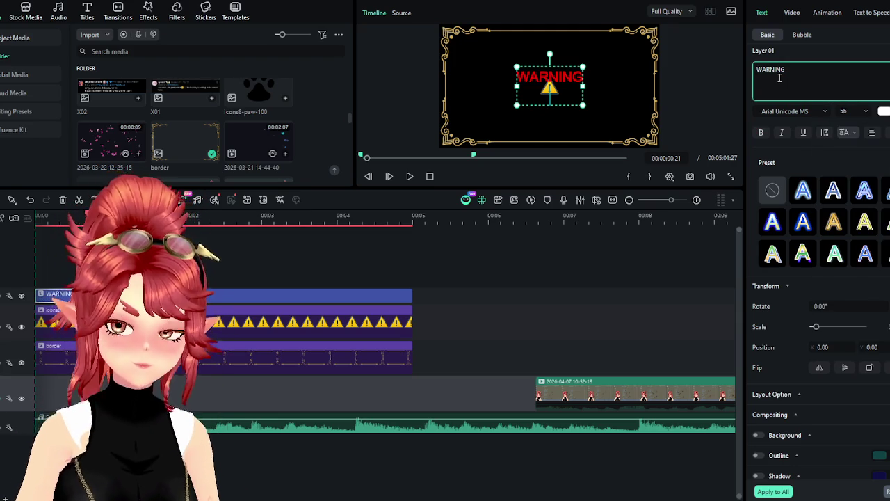
key(alt+Tab)
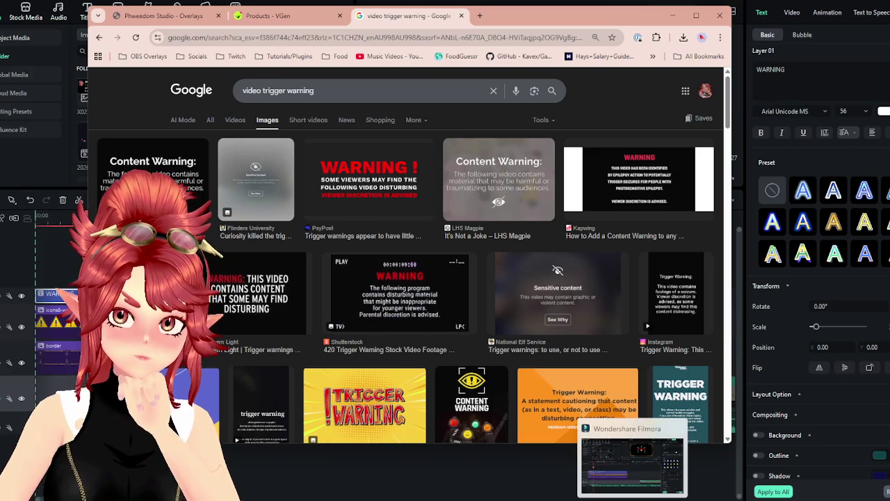
Step: Scroll through more trigger warning image examples and briefly recheck the Filmora title card
scroll(463, 368, down, 3)
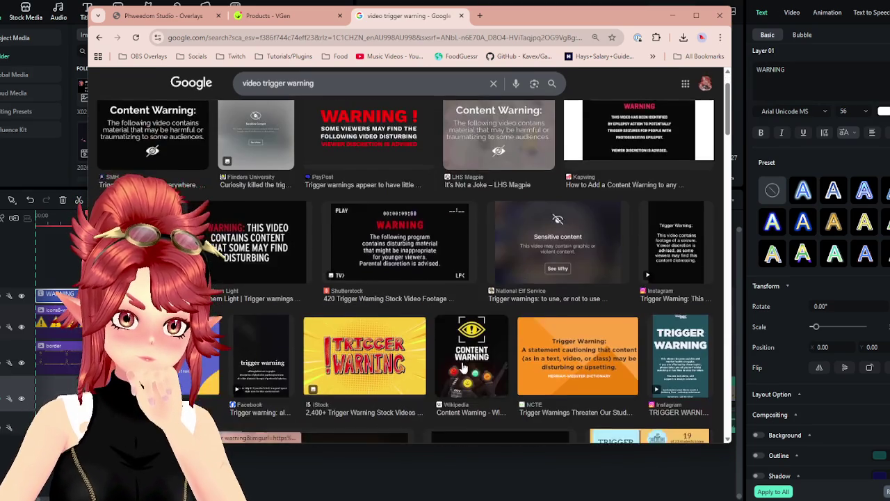
scroll(464, 367, down, 2)
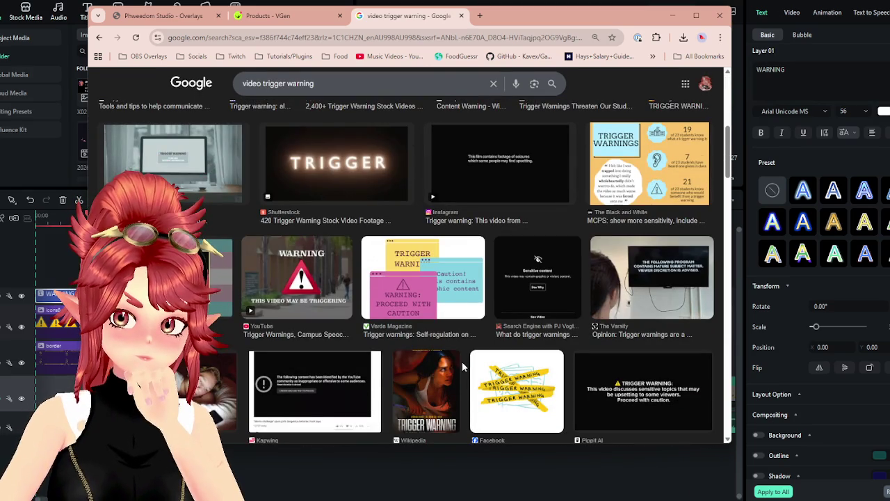
scroll(464, 368, down, 3)
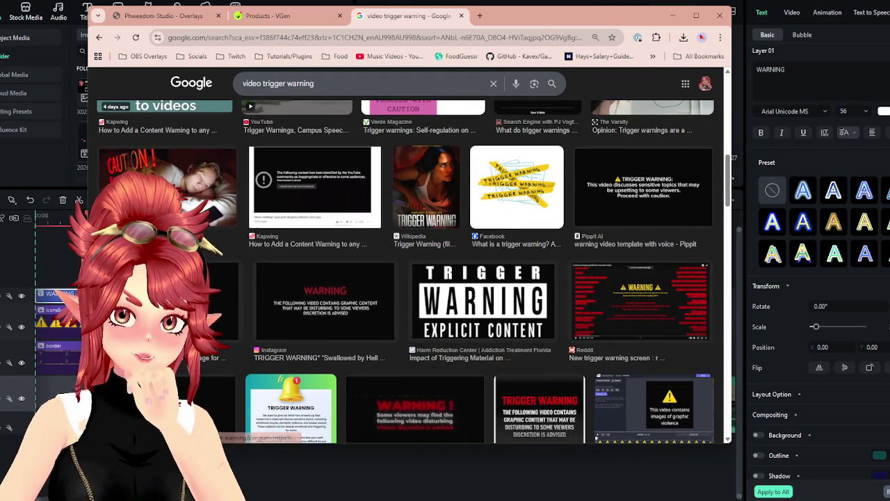
click(773, 81)
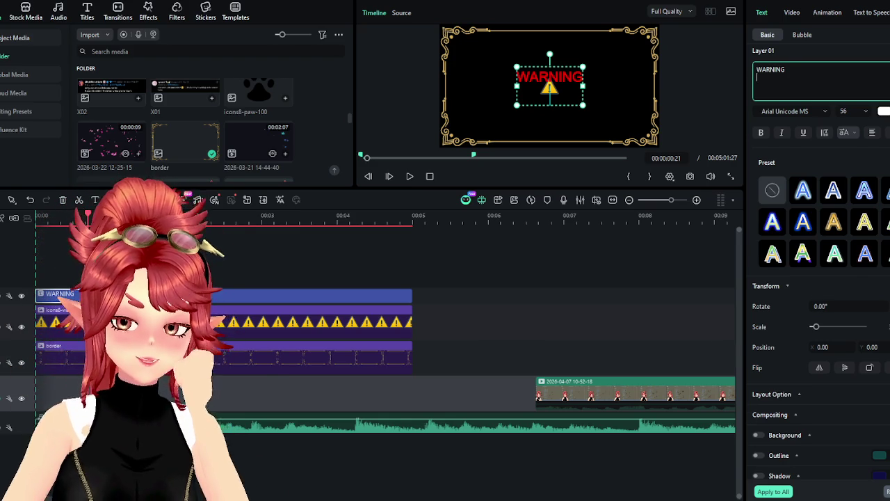
key(alt+Tab)
Step: Browse the Spider overlays on the Phweedom Studio Overlays page, then minimise Chrome
click(182, 17)
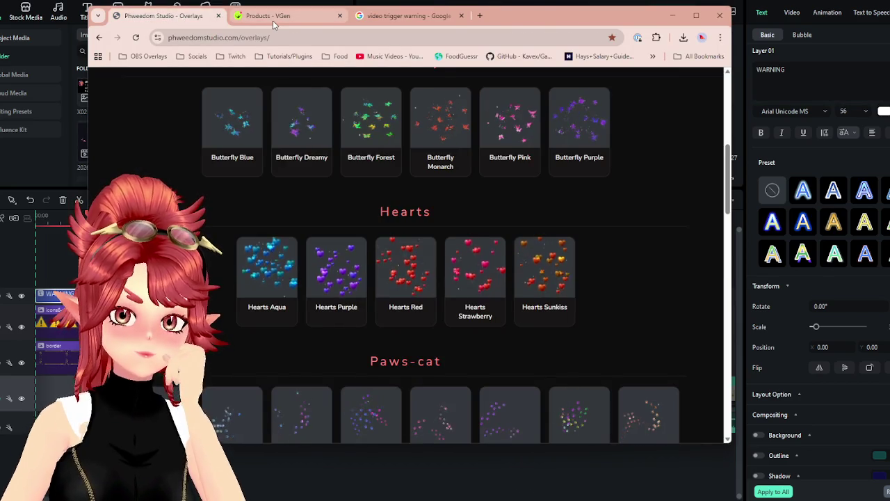
scroll(348, 229, down, 5)
scroll(349, 230, down, 5)
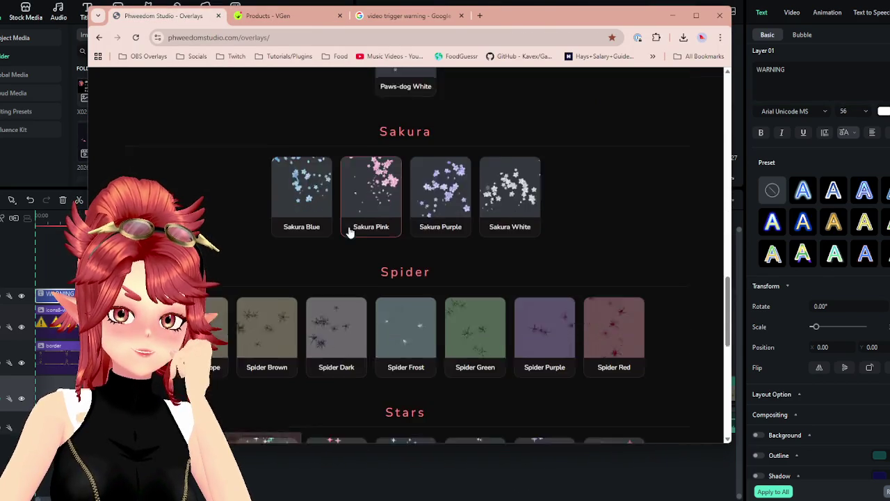
scroll(349, 232, down, 1)
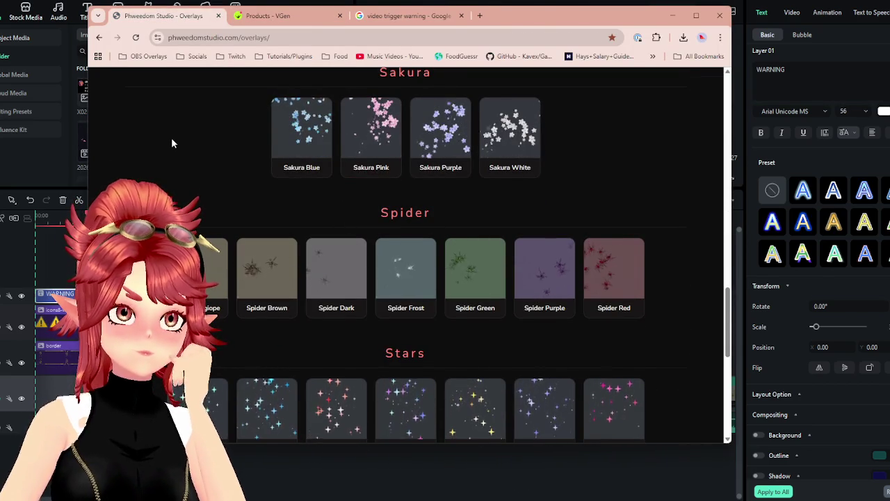
click(672, 16)
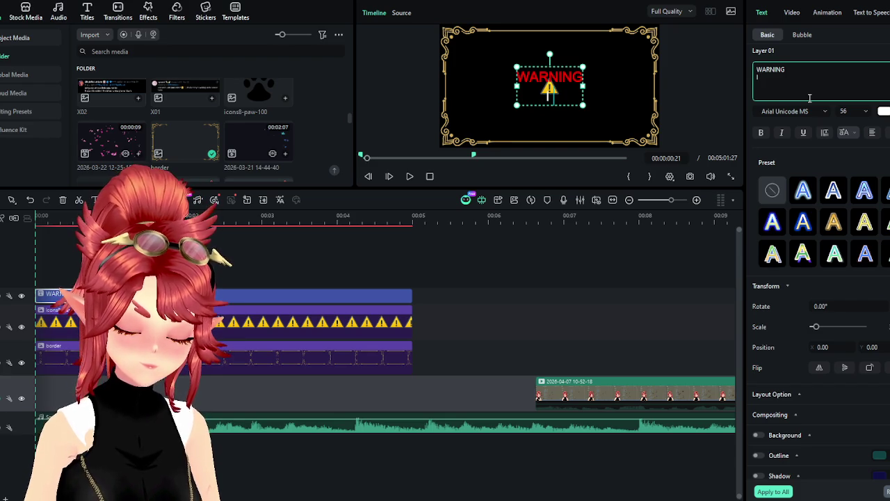
click(803, 92)
text(I dont take)
Step: Draft and discard 'Your viewers may' and 'I don't take respon', then type placeholder 'daskadbajkAracnophphbiah'
key(BackSpace)
key(BackSpace)
key(BackSpace)
key(BackSpace)
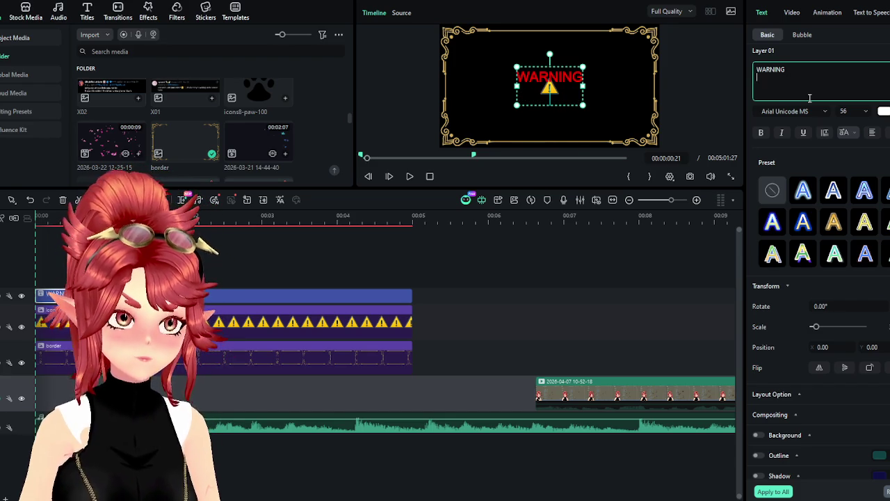
text(Yourview)
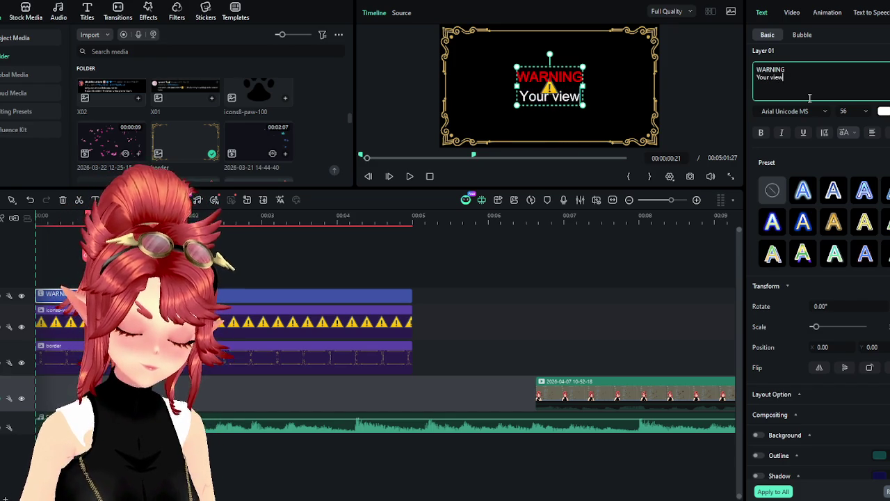
text(ers may)
key(BackSpace)
key(BackSpace)
key(BackSpace)
key(BackSpace)
key(BackSpace)
key(BackSpace)
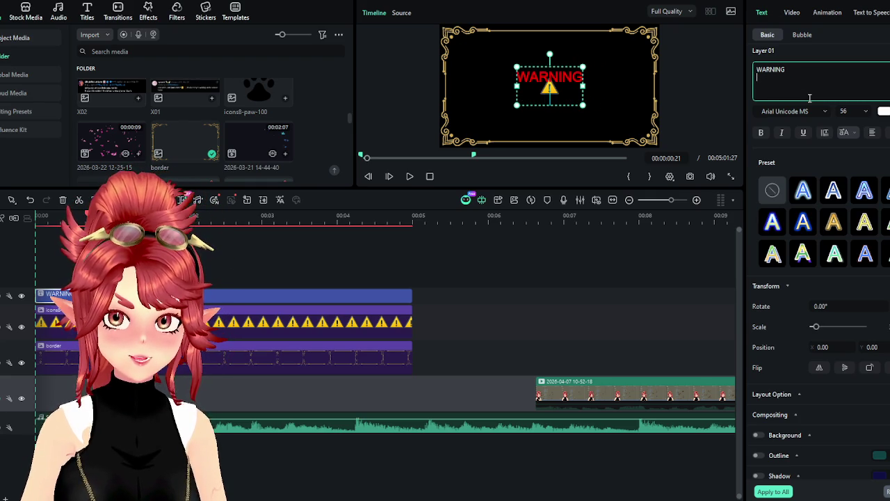
text(I don't take )
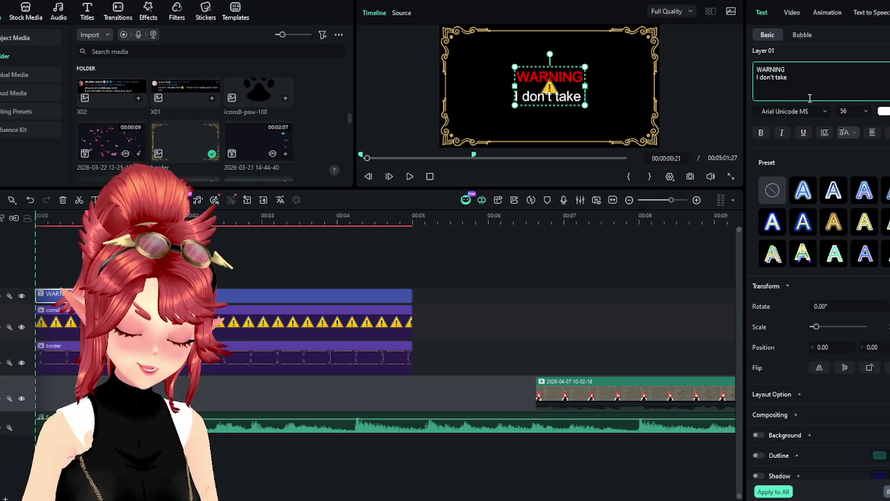
text(respon)
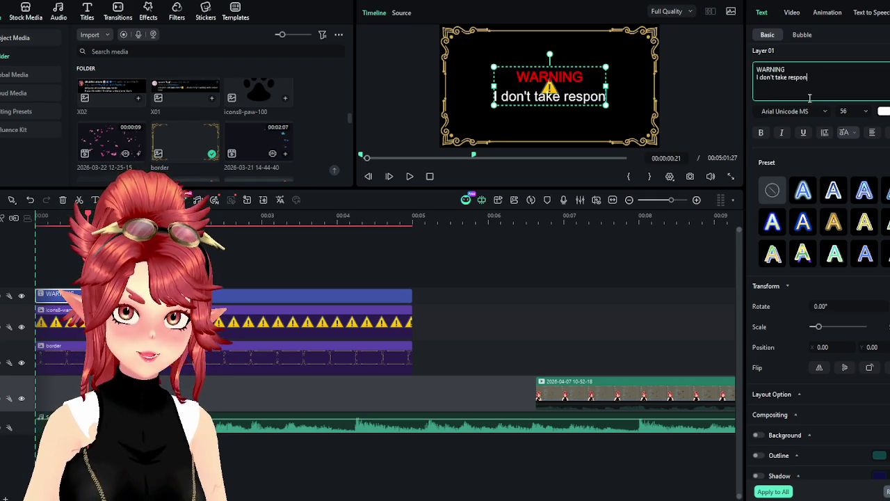
key(BackSpace)
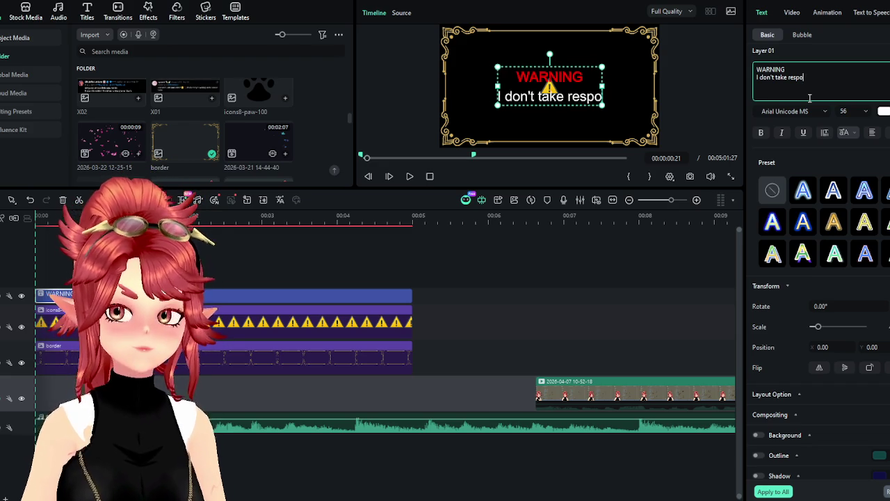
key(BackSpace)
key(BackSpace)
key(BackSpace)
key(BackSpace)
key(BackSpace)
key(BackSpace)
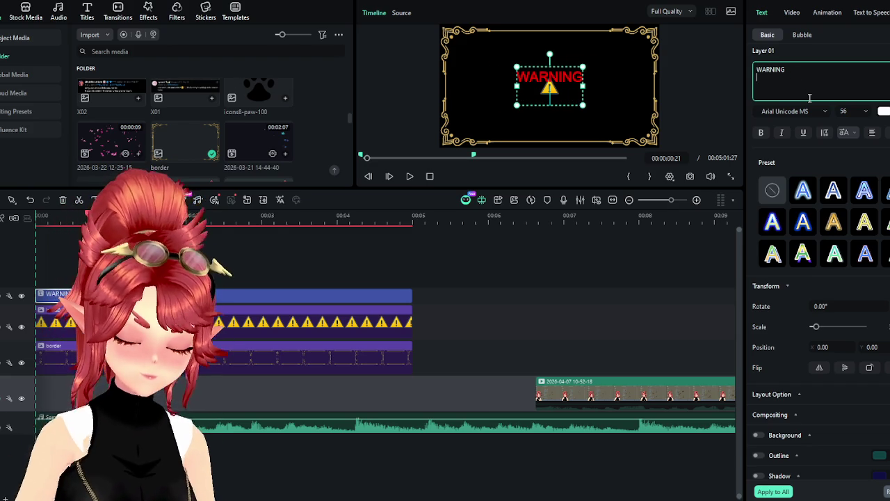
text(daskadbajk)
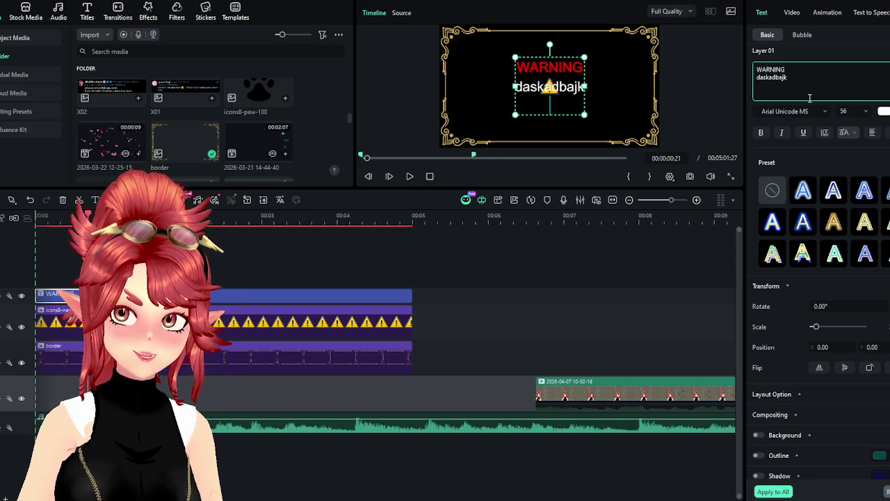
text(Aracnophphbi)
text(a)
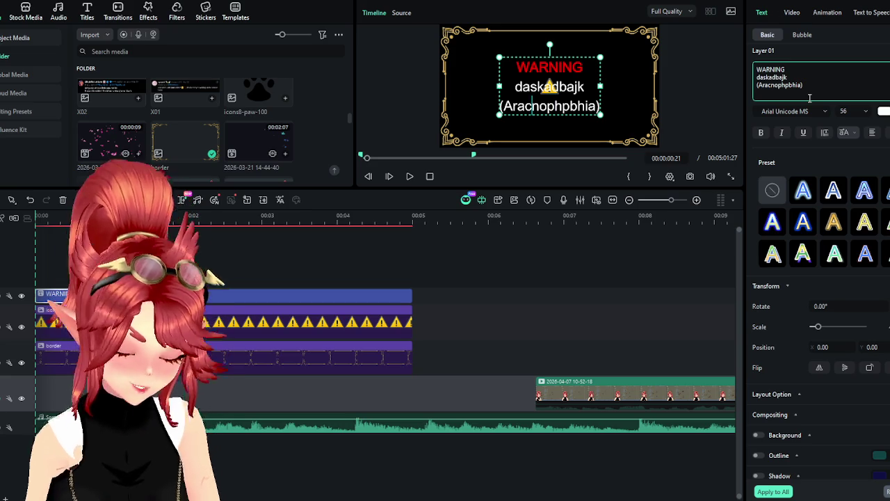
text(h)
Step: Fix the Arachnophobia spelling and replace the placeholder with 'I am not responsible for any broken screens' on two lines
key(Delete)
key(Delete)
text(o)
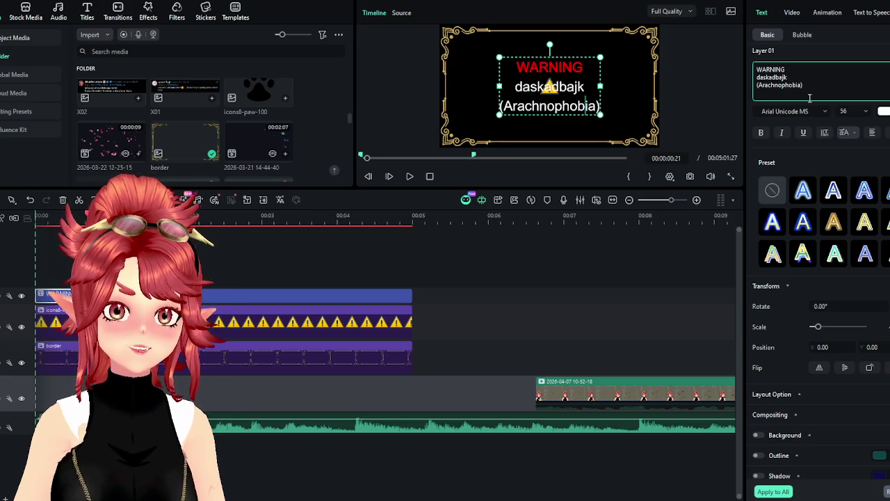
key(Up)
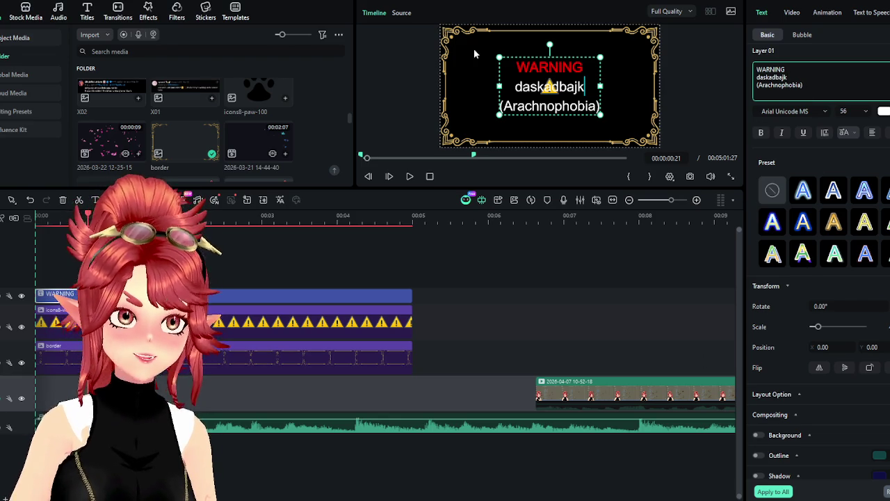
drag(798, 79, 756, 78)
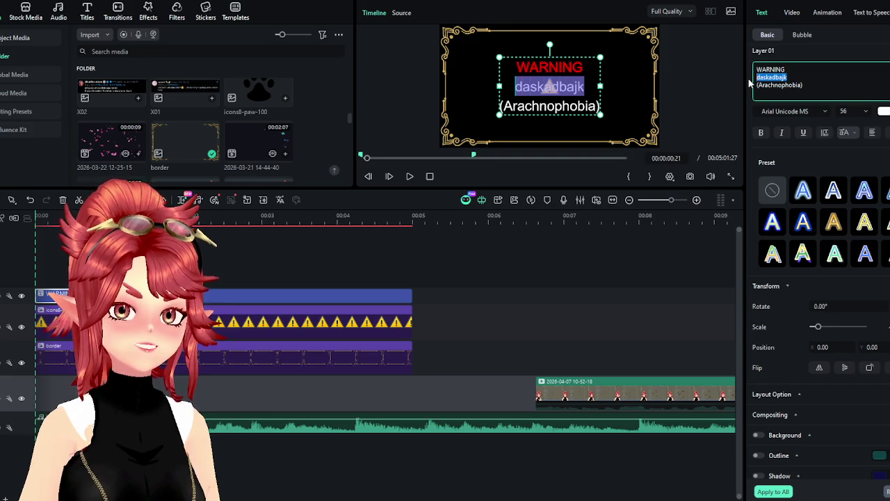
key(BackSpace)
text(I am not responsible for any broken screens)
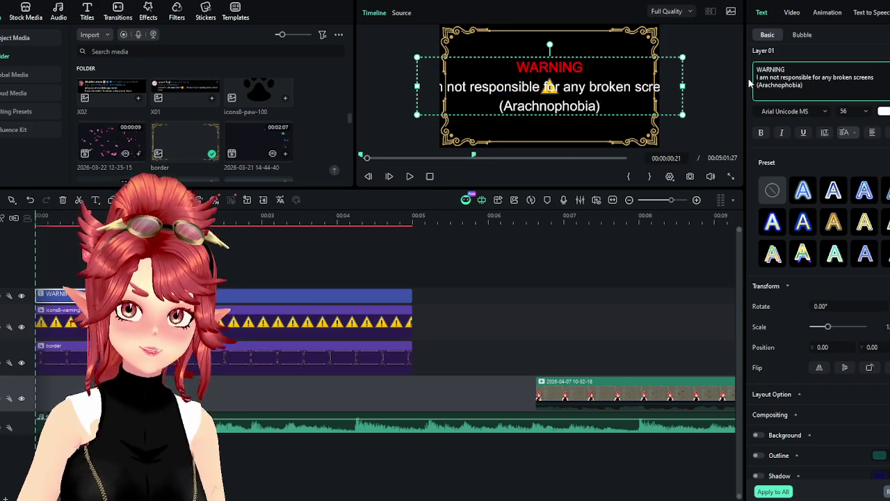
click(821, 77)
key(Return)
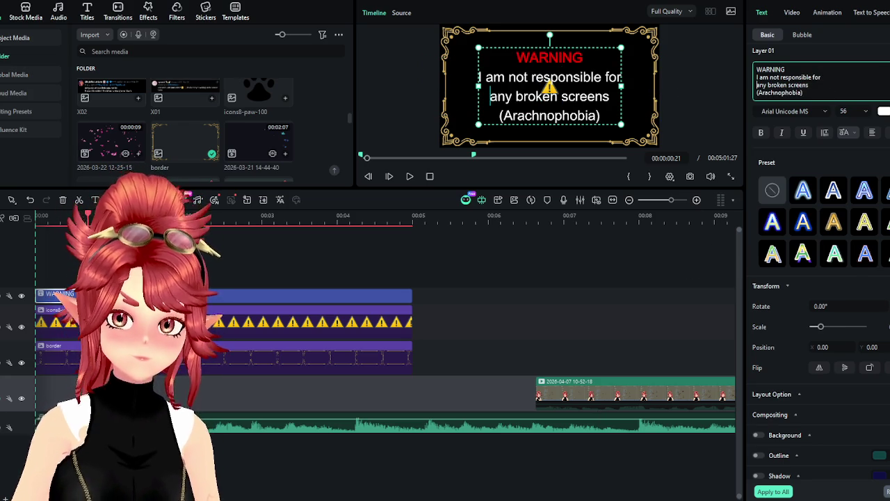
Step: Review the video trigger warning image results in Chrome, then return to the title's animations
key(alt+Tab)
click(409, 16)
scroll(523, 325, up, 1)
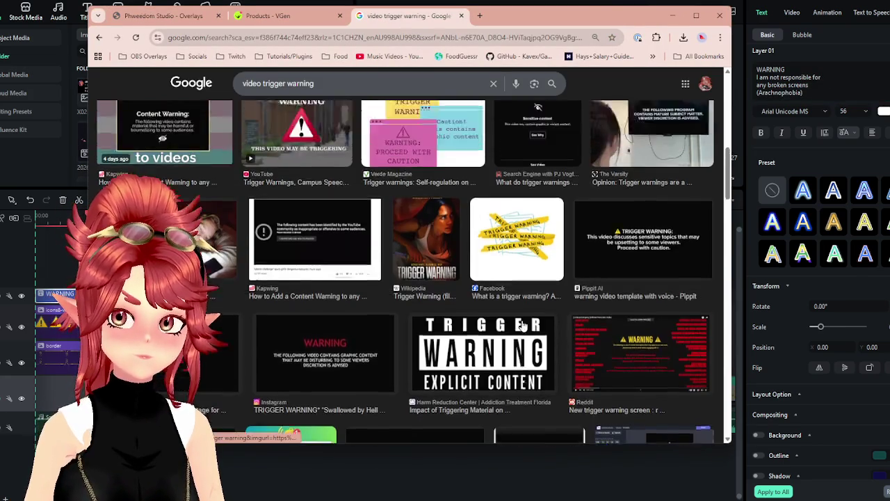
scroll(523, 325, up, 3)
scroll(523, 325, up, 3)
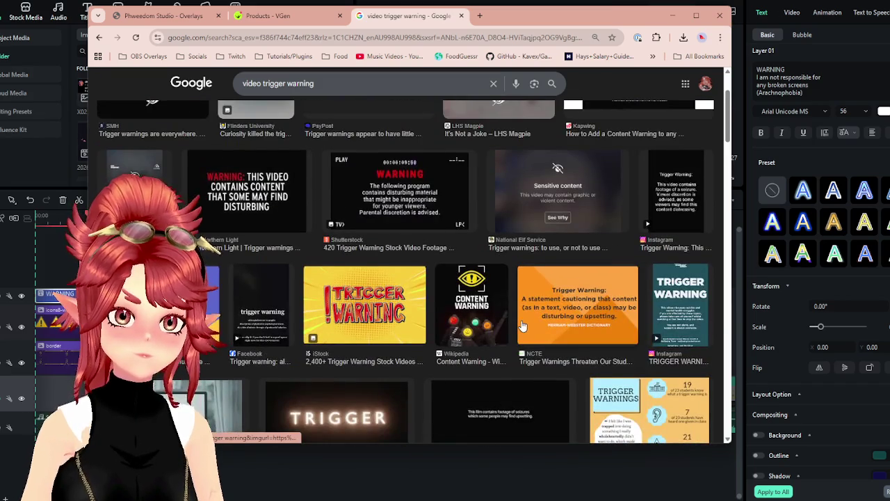
scroll(524, 325, up, 2)
click(805, 342)
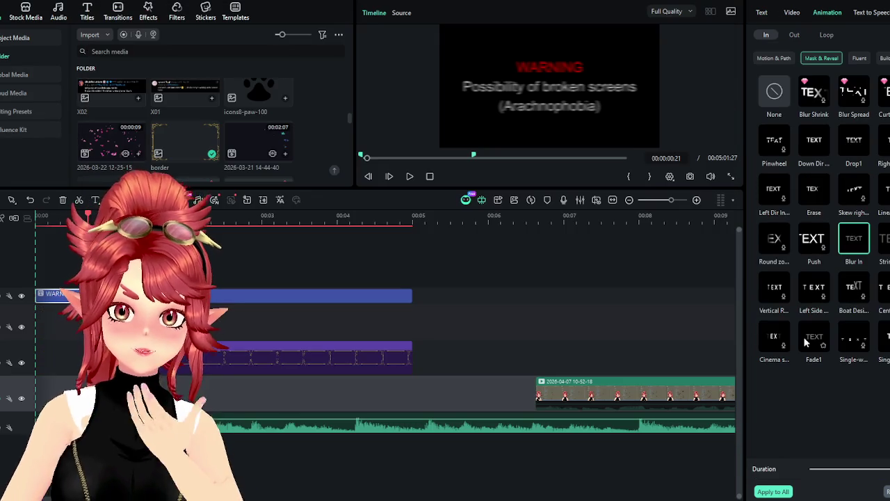
Step: Apply the Mask & Reveal Fade1 entrance animation and preview it playing
click(806, 342)
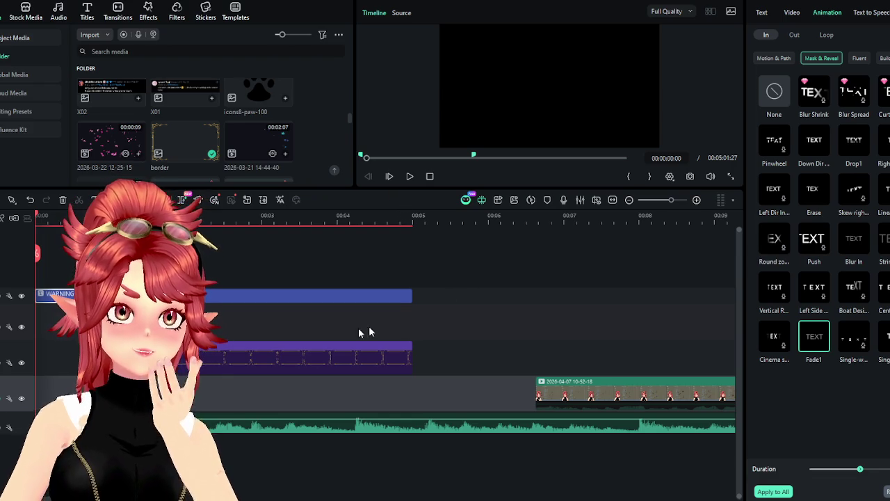
click(410, 176)
click(411, 176)
click(761, 12)
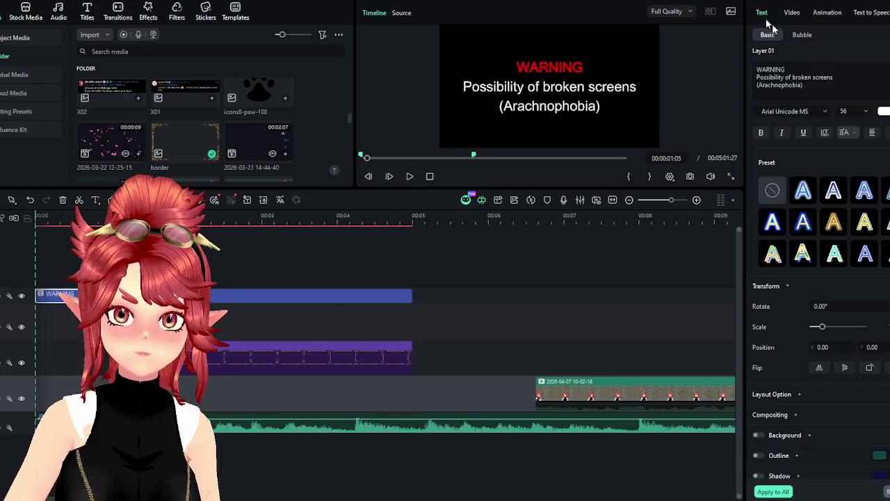
Step: Reorder the lines to 'Arachnophobia' then 'Do not punch screen', removing the parentheses
mouse_move(834, 78)
mouse_down()
mouse_move(754, 70)
mouse_move(751, 78)
mouse_up()
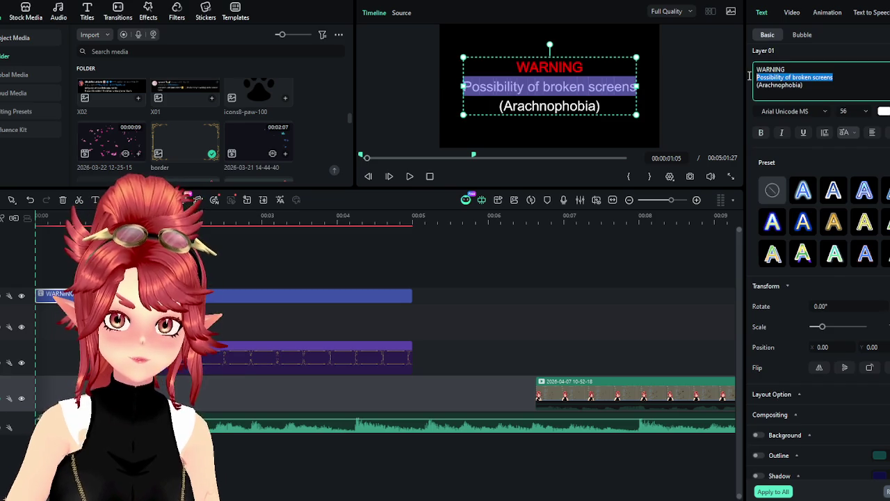
text(Do not punch screen)
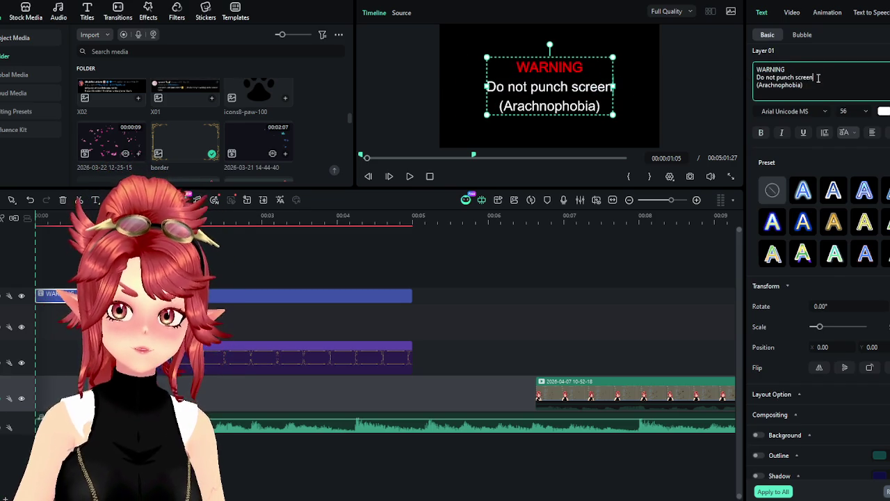
drag(813, 77, 757, 77)
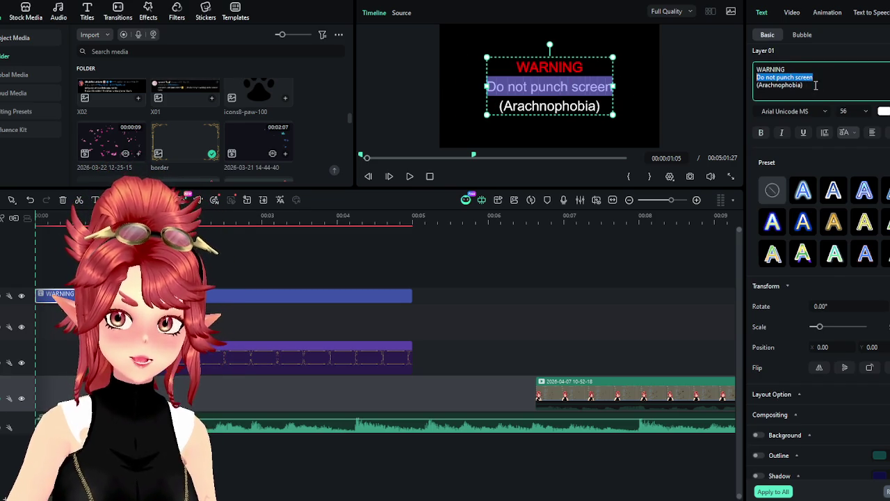
key(BackSpace)
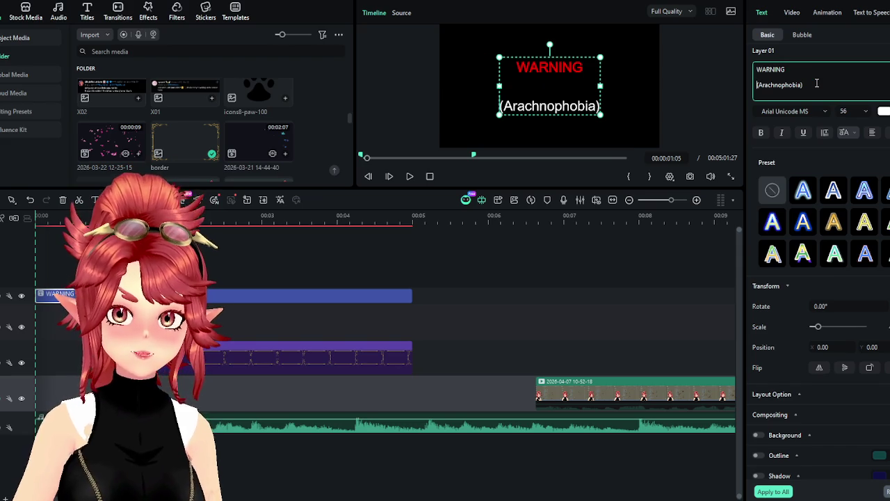
key(ctrl+z)
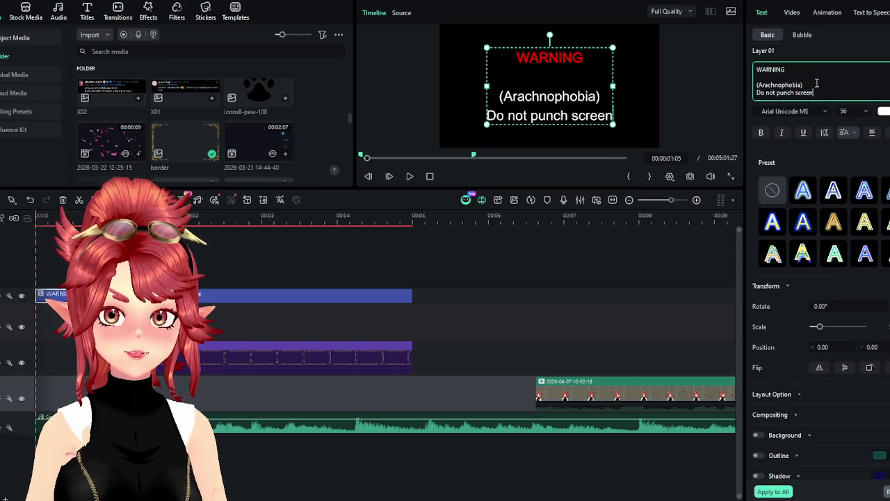
key(Delete)
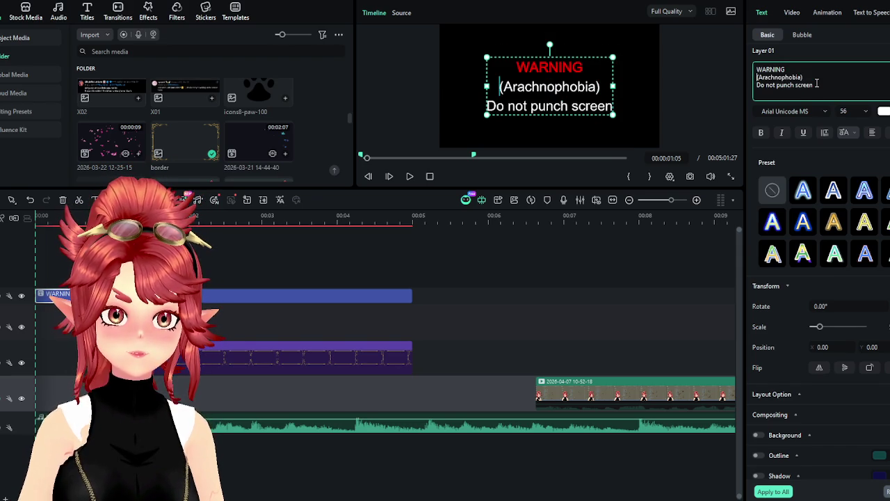
key(Delete)
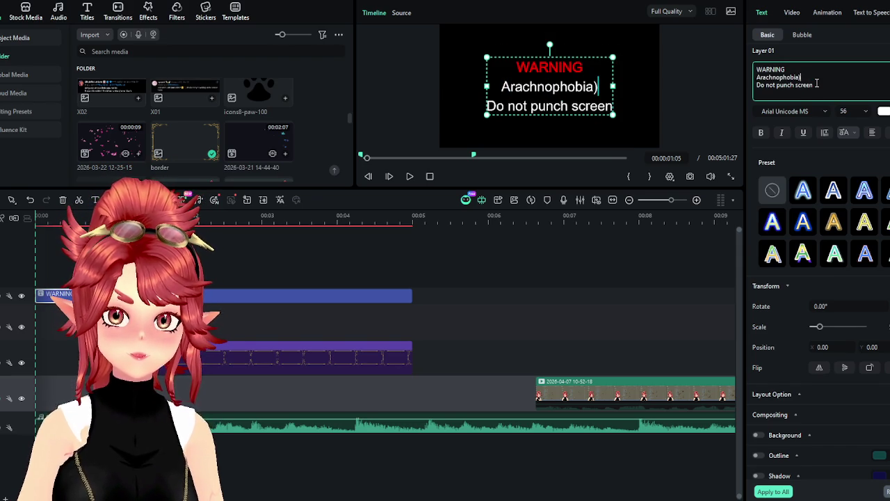
key(BackSpace)
key(alt+Tab)
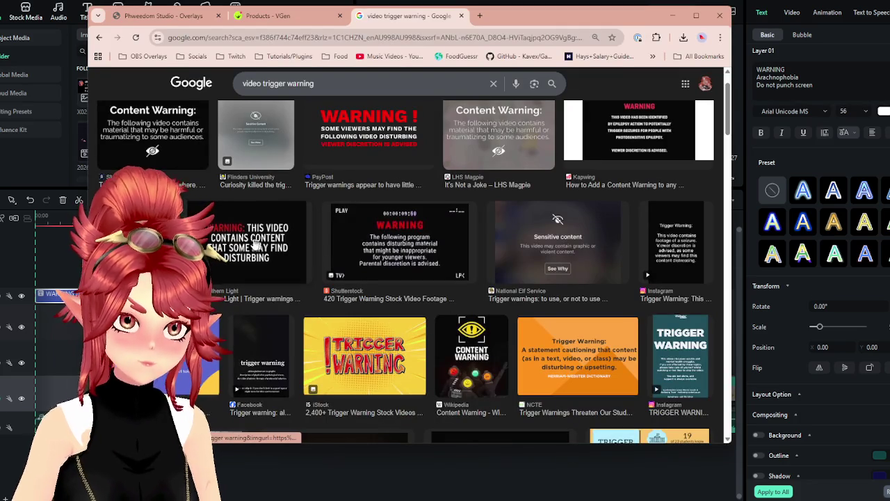
Step: Search Google Images for 'trigger warning spider'
scroll(456, 271, down, 3)
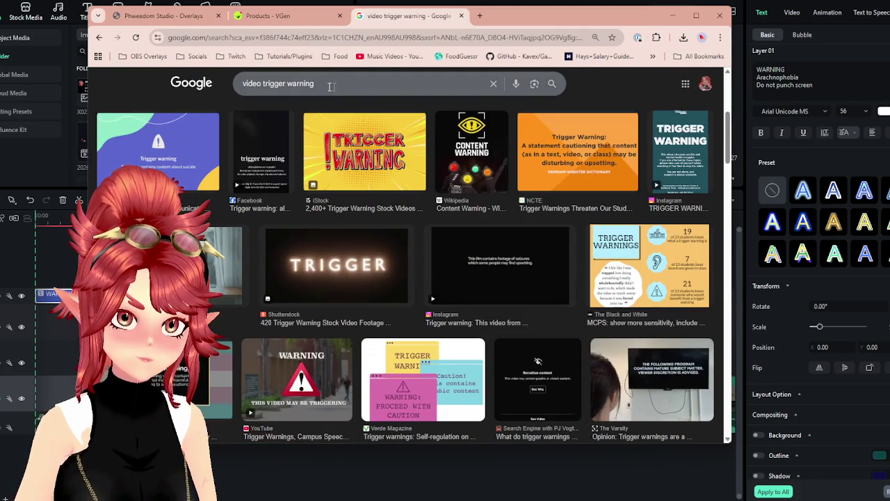
click(263, 83)
key(ctrl+BackSpace)
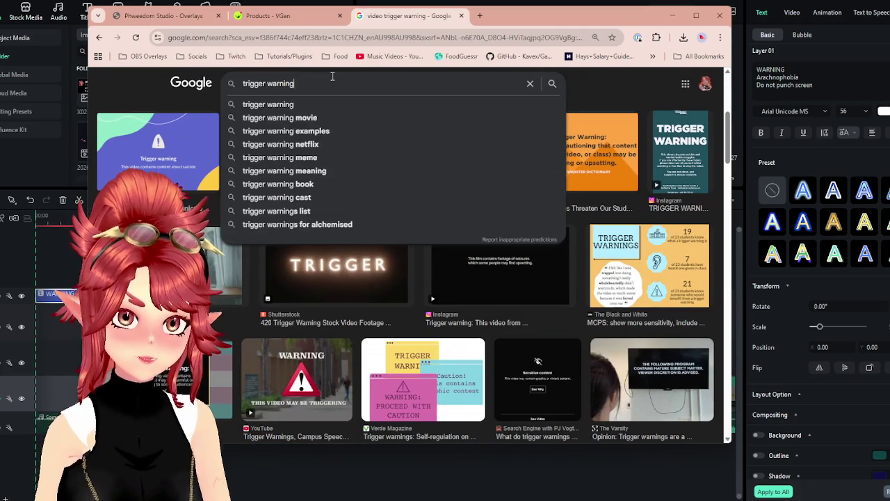
text(spider)
key(Return)
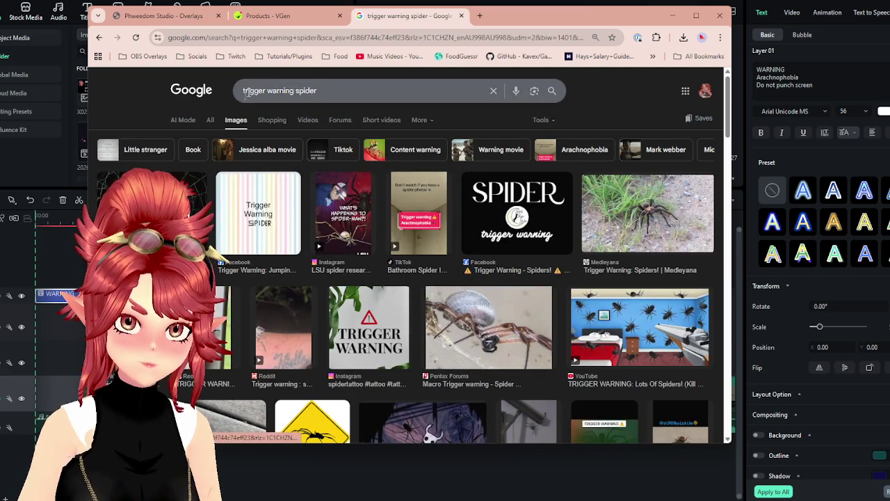
Step: Search for 'trigger warning arachnophobia' images and scroll through the results
drag(320, 90, 296, 90)
text(ara)
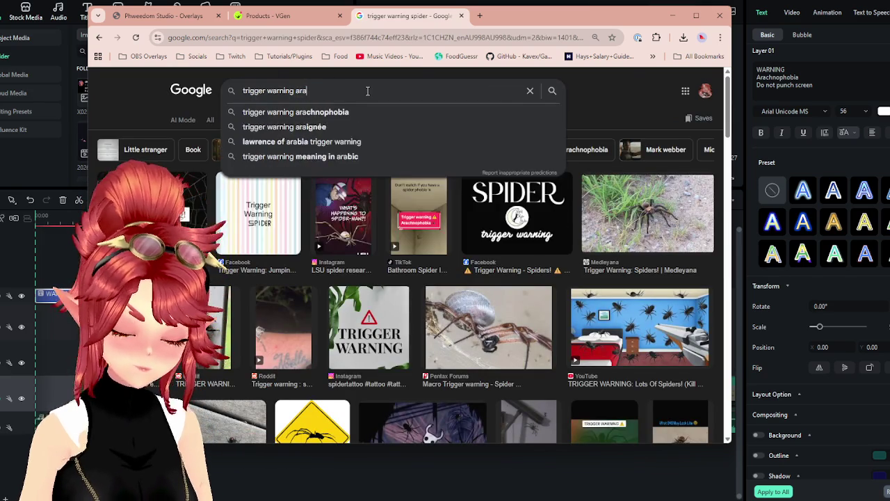
text(c)
key(Down)
key(Return)
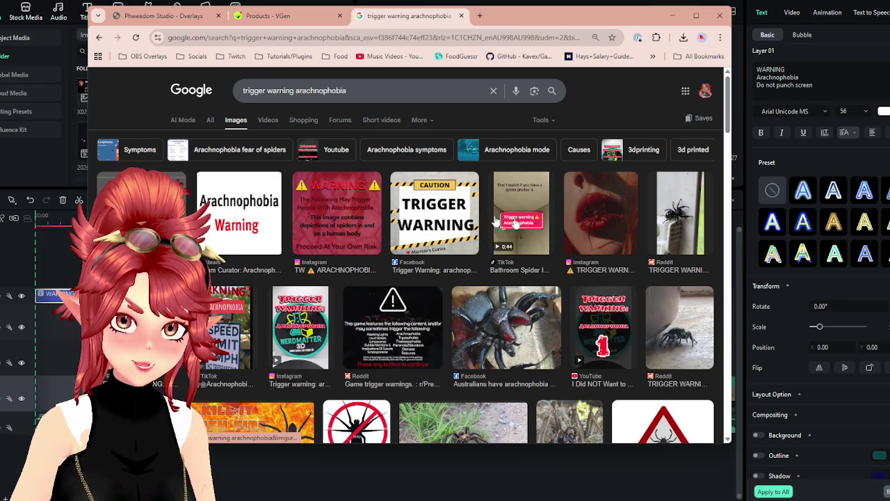
scroll(371, 258, down, 2)
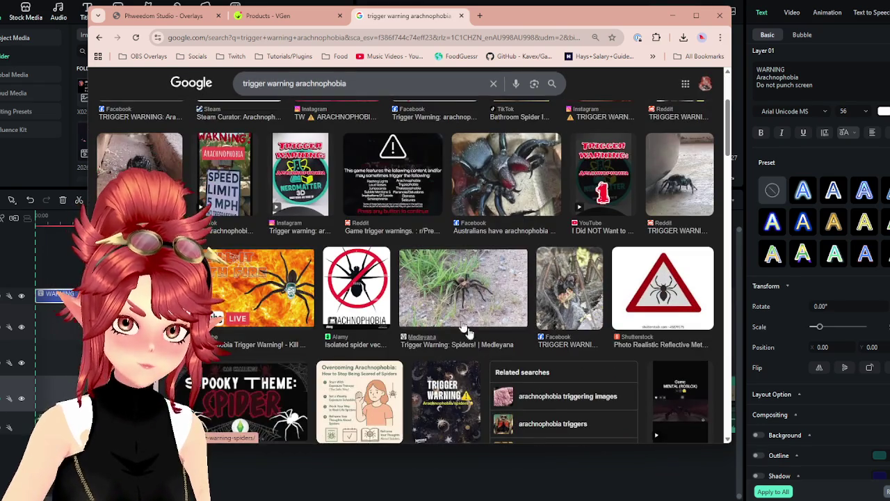
scroll(410, 292, down, 2)
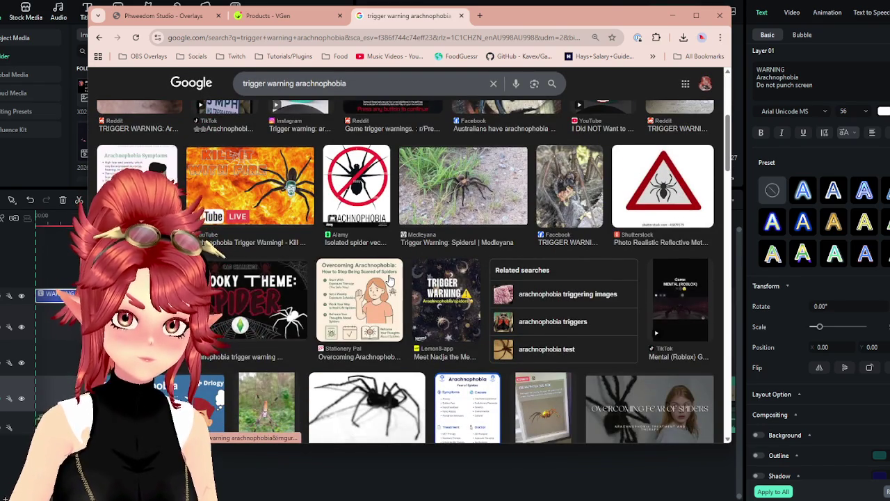
scroll(388, 281, up, 2)
click(671, 15)
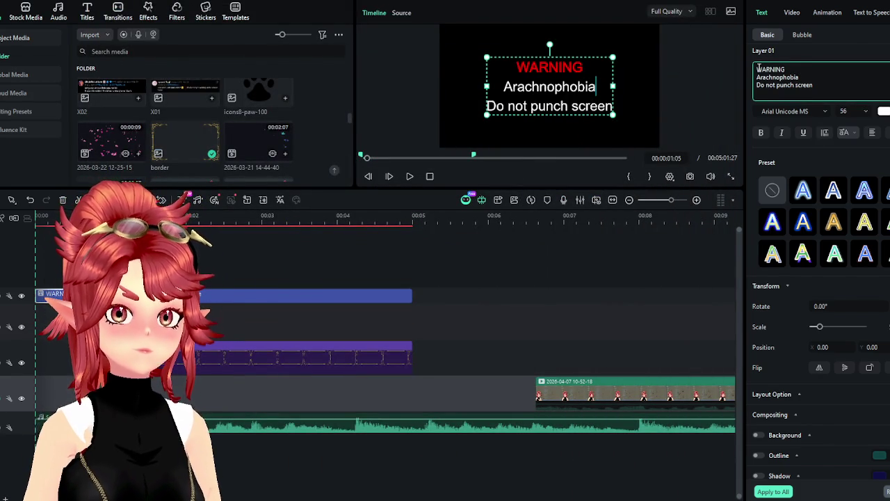
Step: Rewrite the title lines to read 'TRIGGER', 'Spiders' and 'Sorry for broken screens'
drag(811, 77, 750, 78)
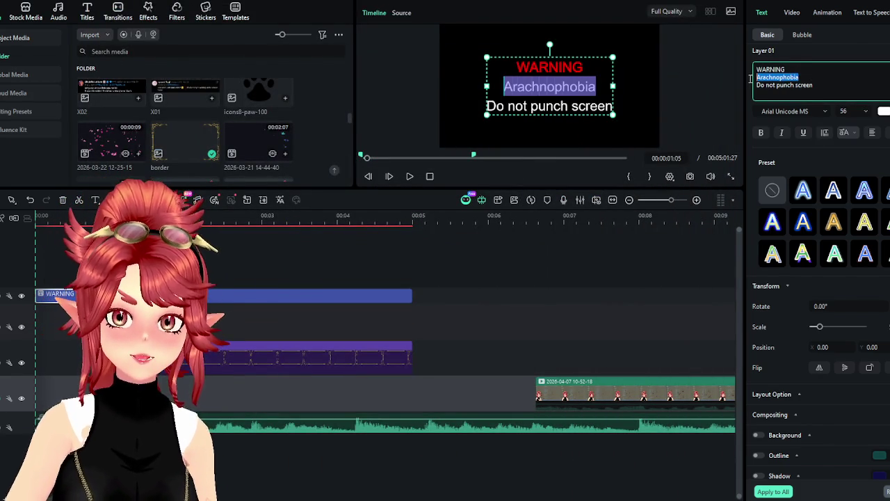
text(Spiders)
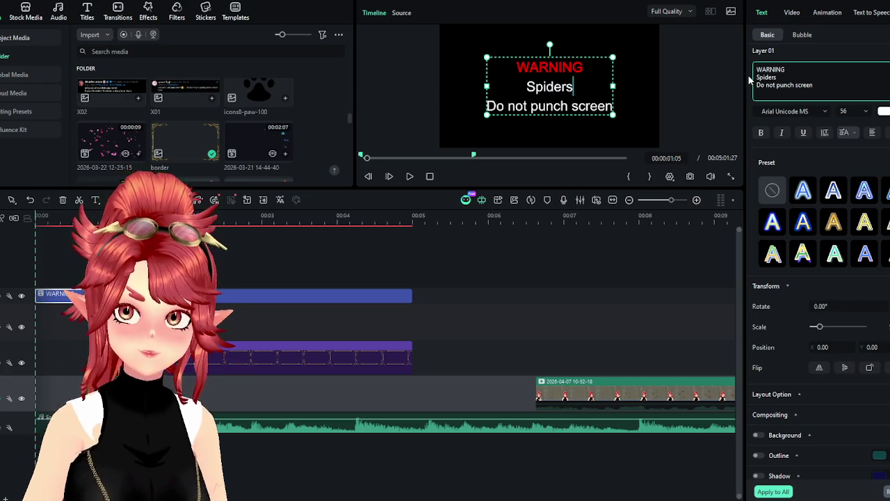
key(Up)
text(TRIG)
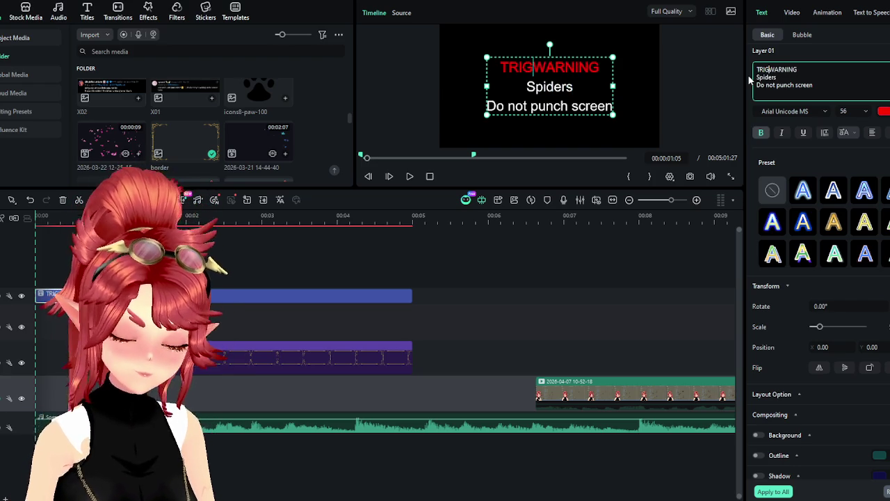
text(GER)
key(Down)
key(Down)
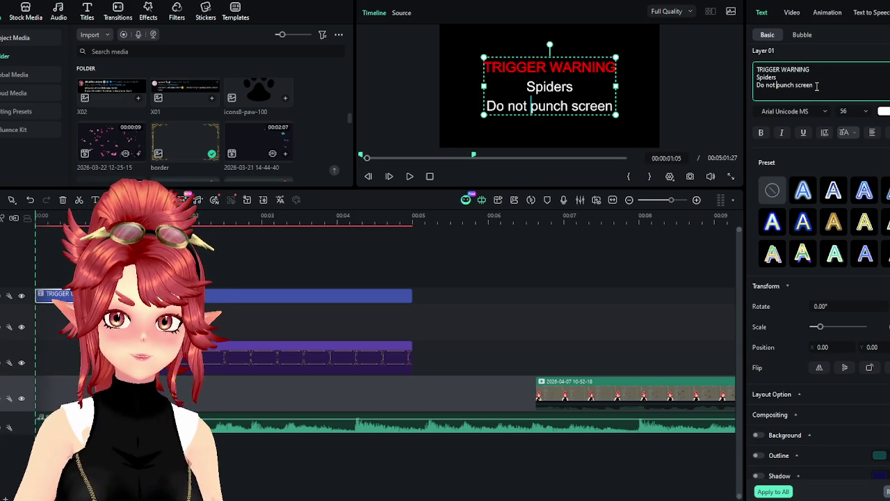
drag(814, 84, 754, 86)
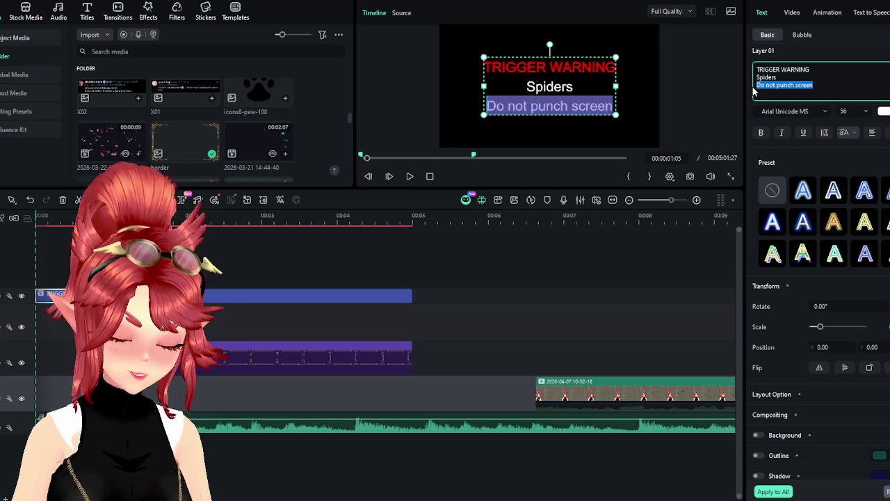
text(Sorry for broken scree)
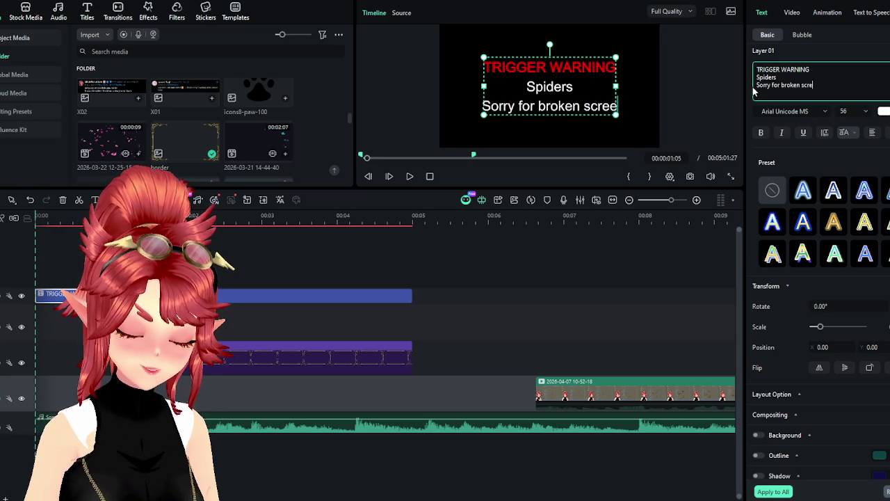
text(ns)
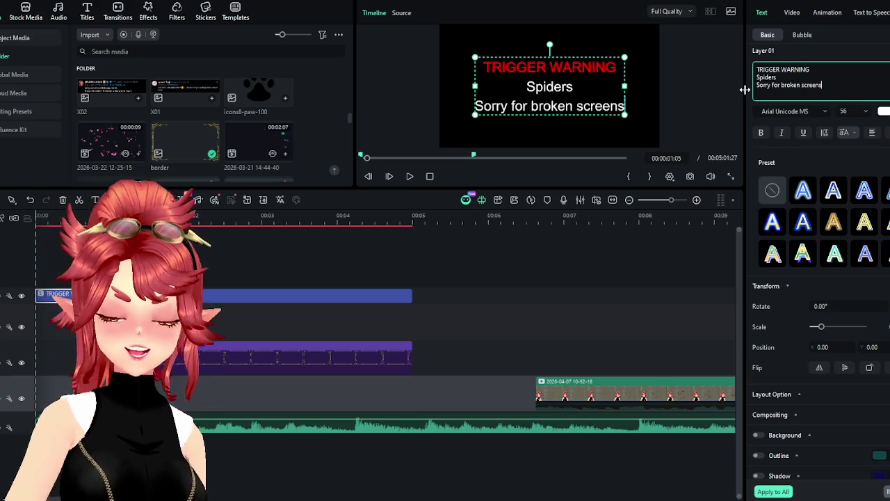
Step: Set the title's third line to font size 36 and preview the intro
drag(827, 88, 756, 86)
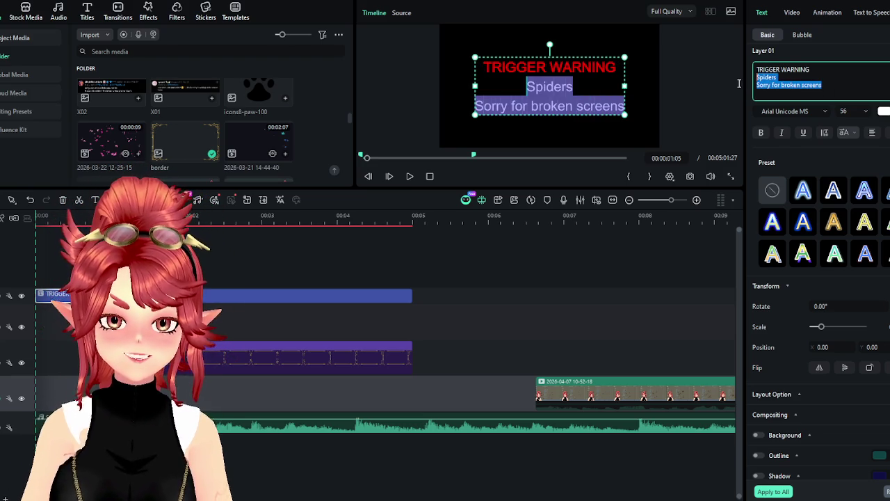
click(865, 111)
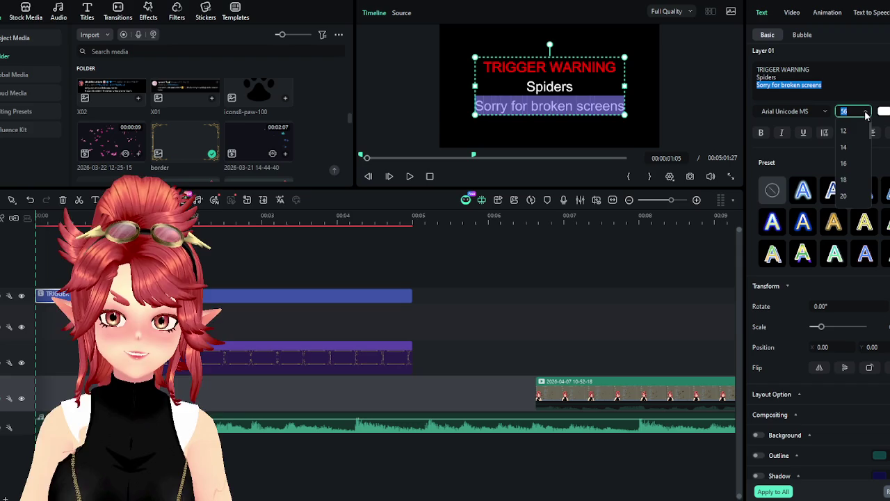
scroll(848, 189, down, 1)
scroll(848, 186, down, 1)
scroll(848, 184, down, 1)
click(844, 179)
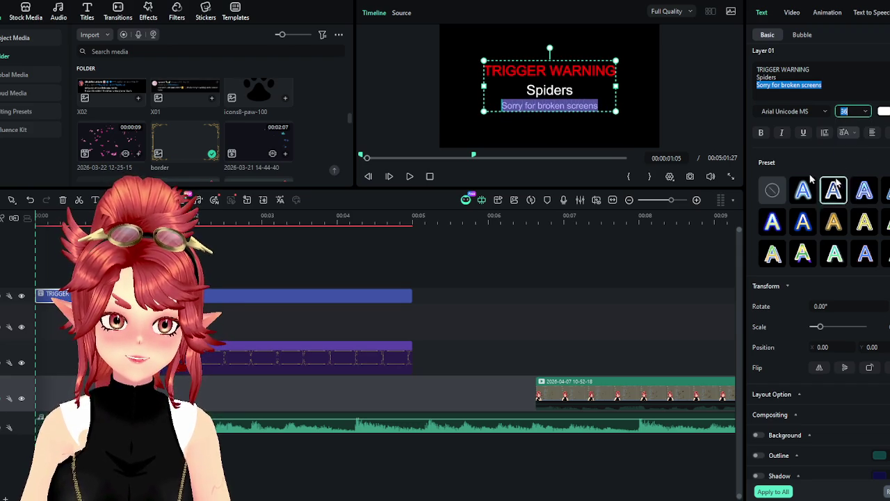
click(670, 100)
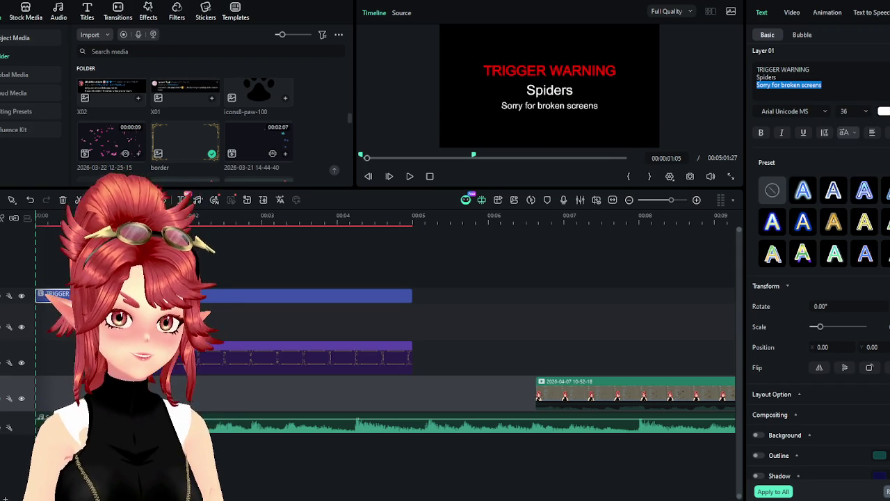
click(88, 217)
key(Home)
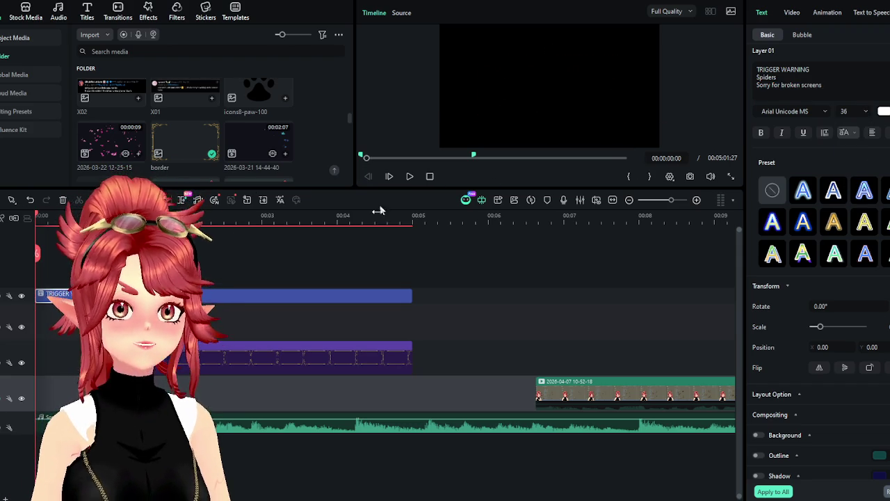
click(410, 176)
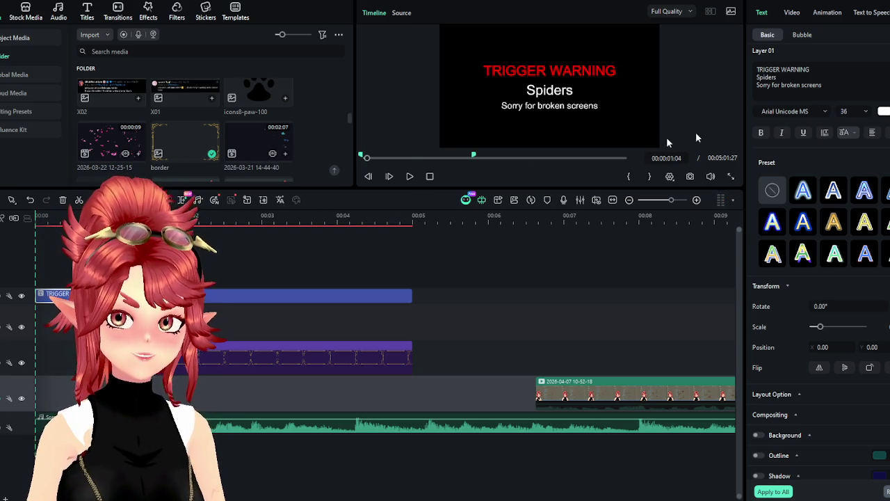
Step: Change the third line to 'Possibility of broken screens' and replay the intro
click(825, 85)
drag(780, 85, 725, 85)
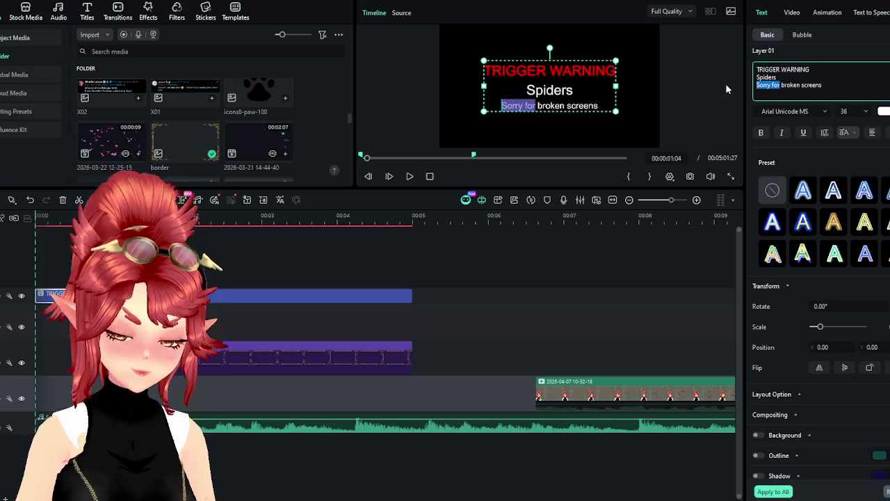
text(Possib)
text(y of)
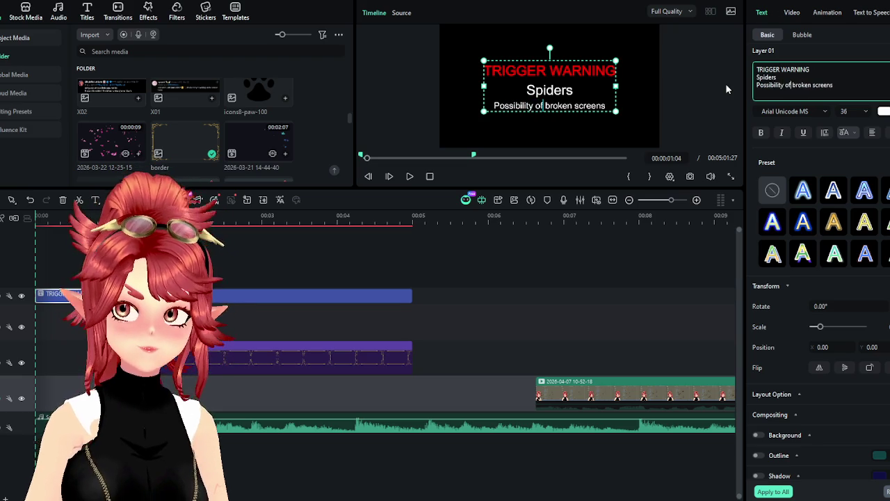
drag(57, 219, 36, 217)
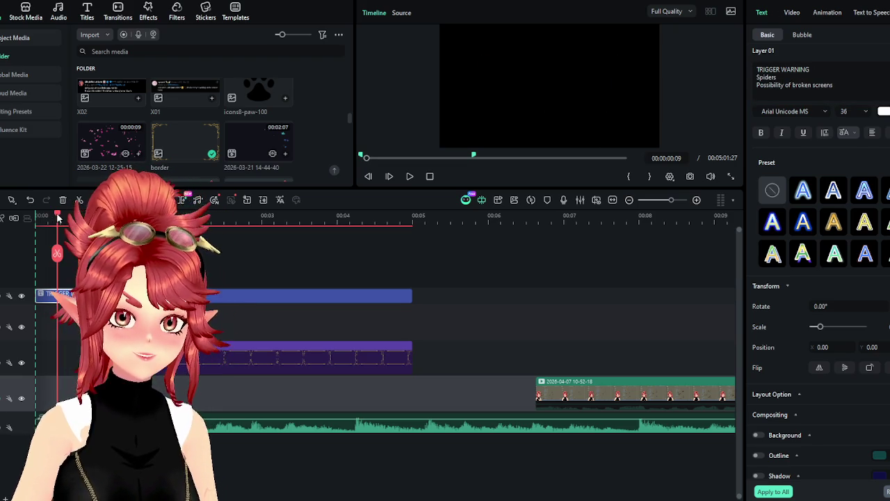
click(409, 177)
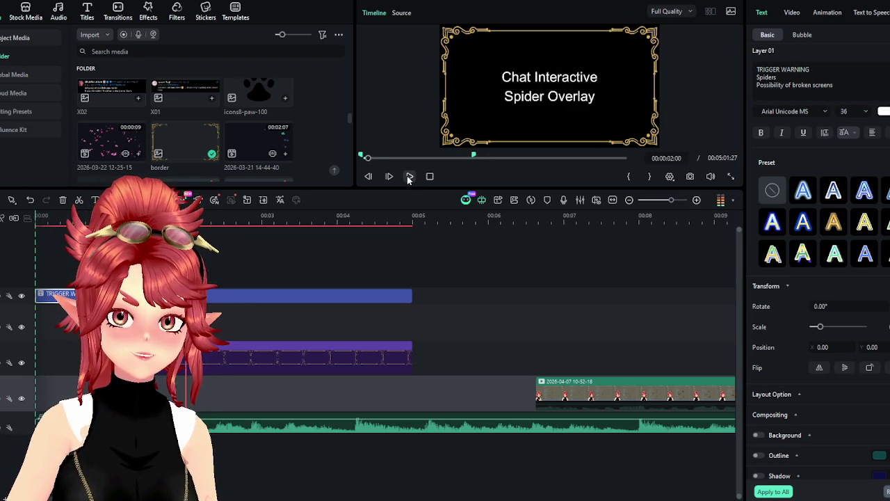
Step: Move the border and Chat Interactive title clips later in the timeline
drag(62, 215, 36, 217)
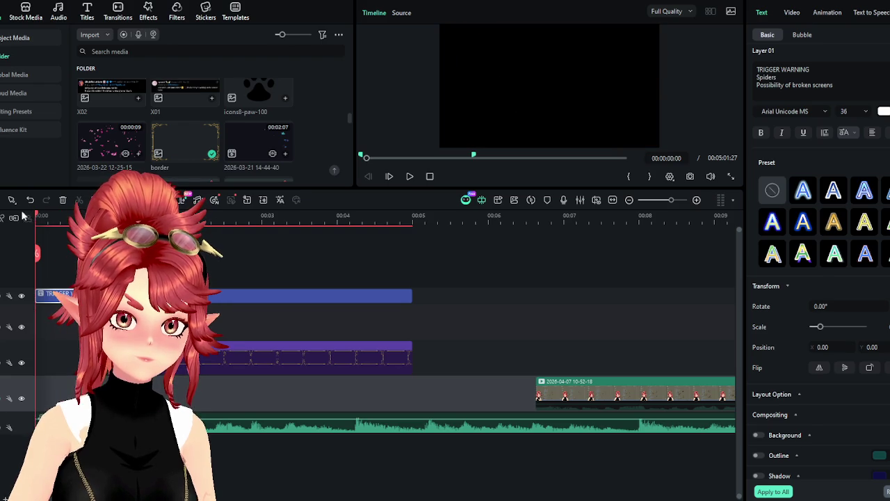
click(410, 177)
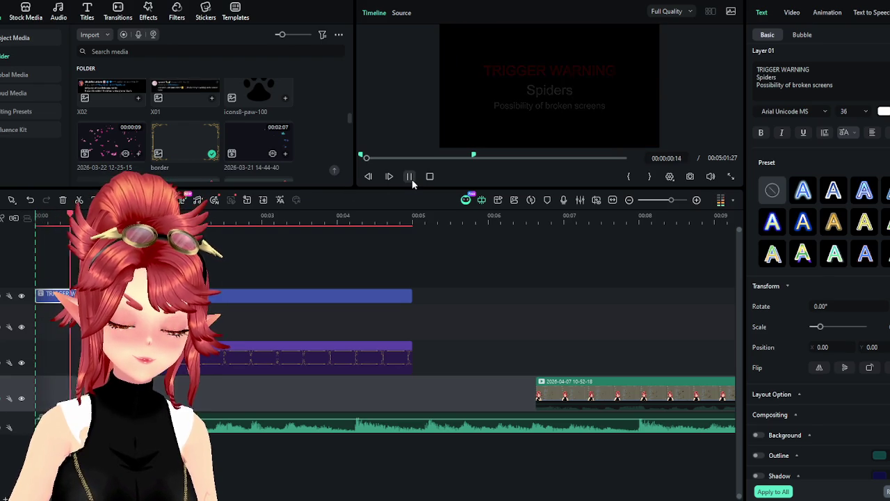
click(409, 176)
click(287, 340)
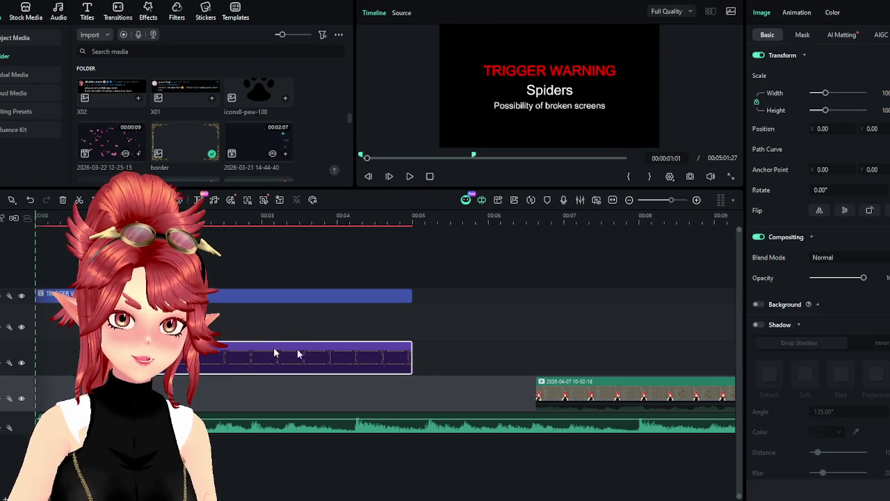
drag(274, 347, 385, 348)
click(336, 299)
drag(336, 302, 457, 308)
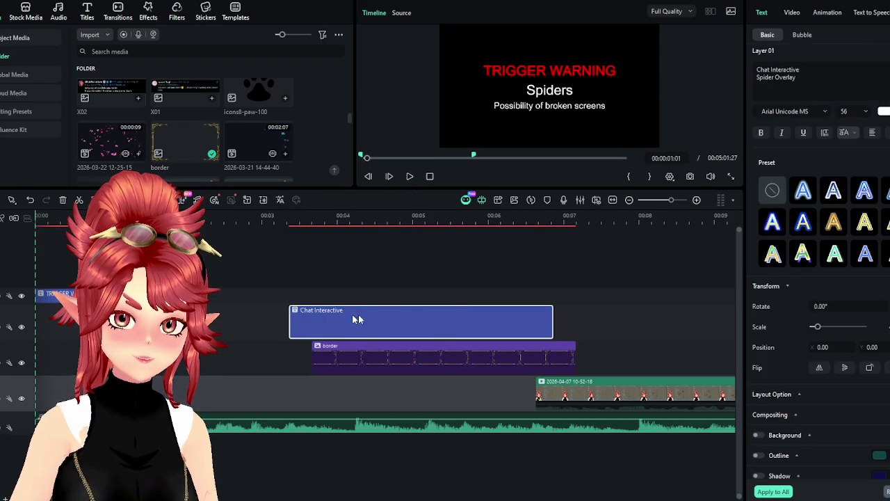
drag(356, 318, 394, 318)
key(Escape)
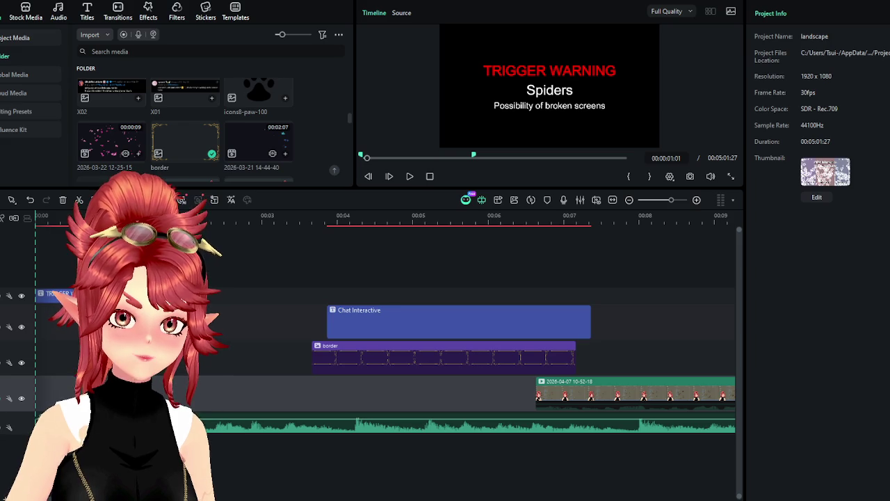
Step: Lengthen the TRIGGER WARNING title clip to about 3:23 and check it
click(56, 293)
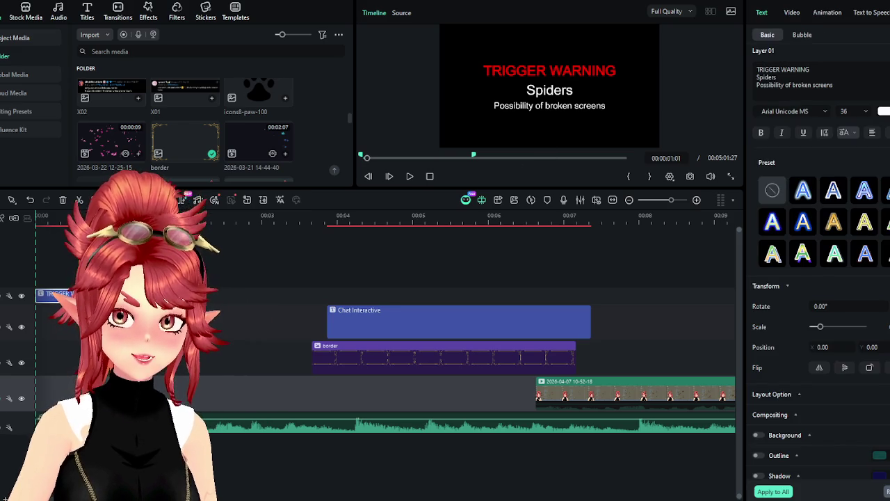
click(410, 176)
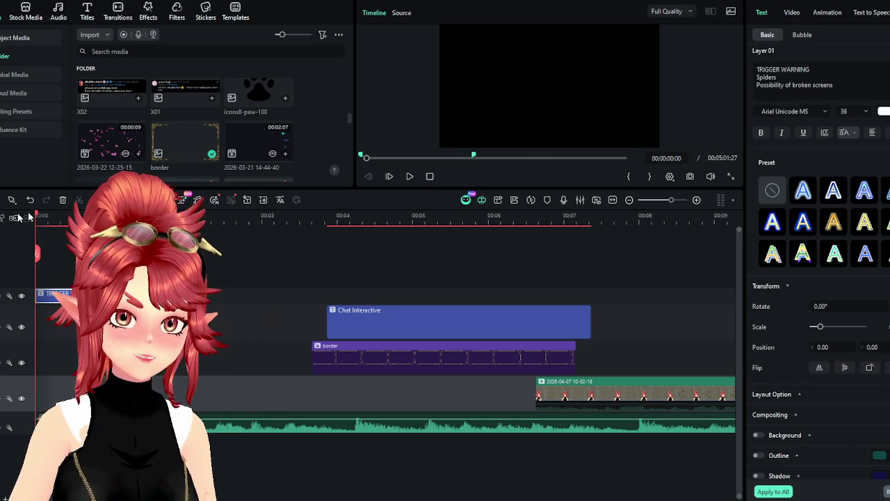
click(409, 176)
drag(188, 294, 310, 294)
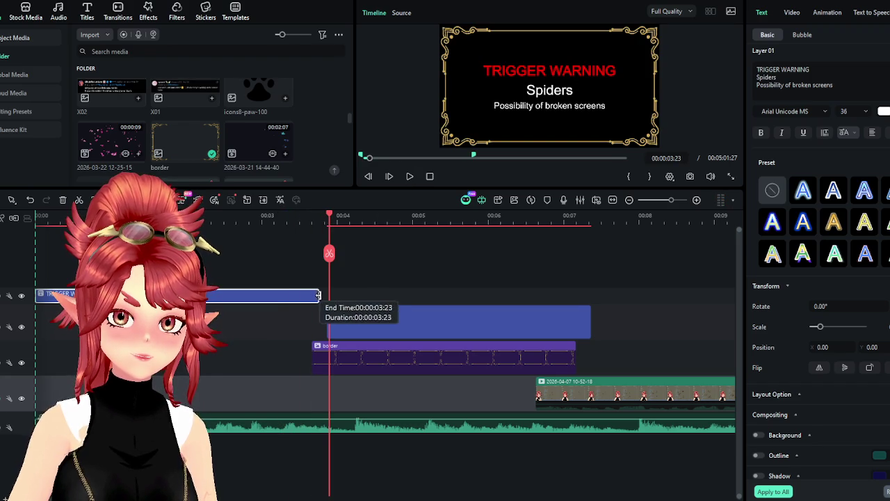
click(206, 217)
key(Home)
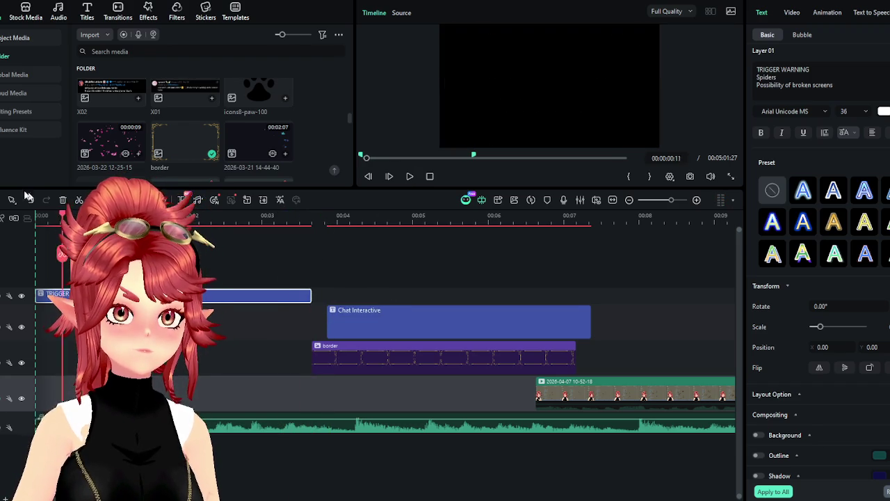
Step: Start the overlay card at about 4 s and extend the warning title to 00:00:04:02
drag(319, 359, 333, 359)
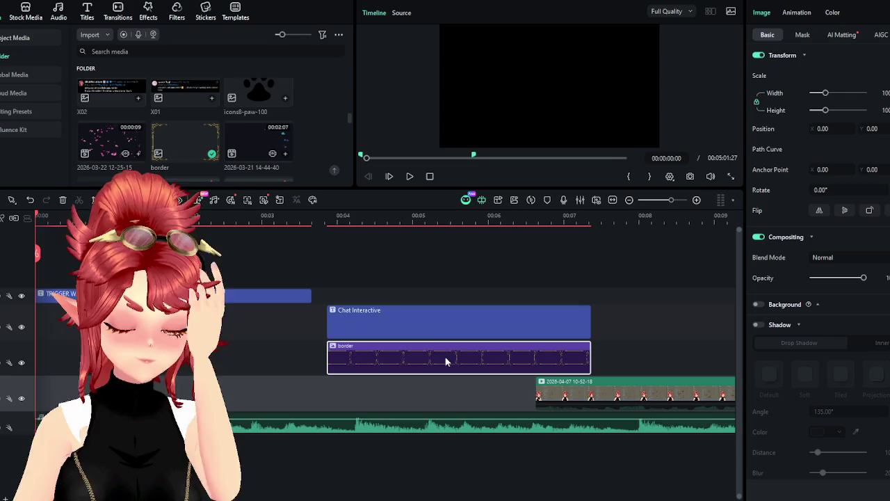
click(410, 176)
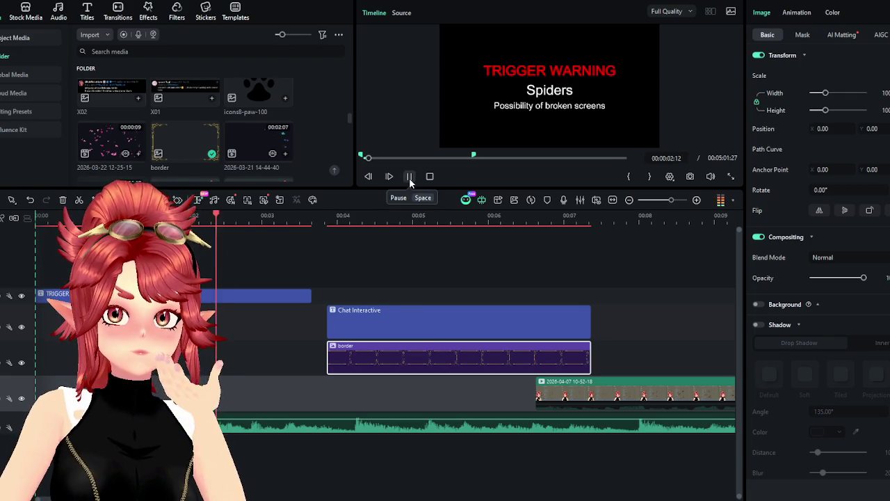
click(409, 178)
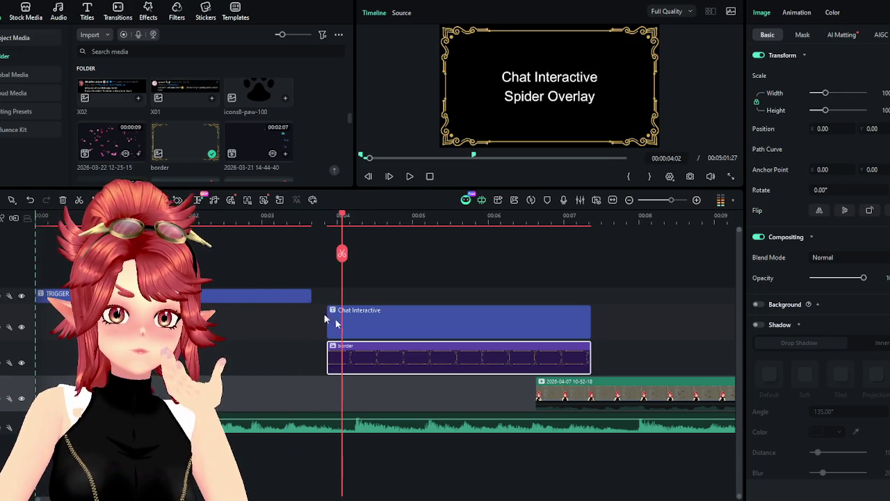
drag(393, 284, 407, 358)
drag(404, 311, 418, 316)
click(292, 296)
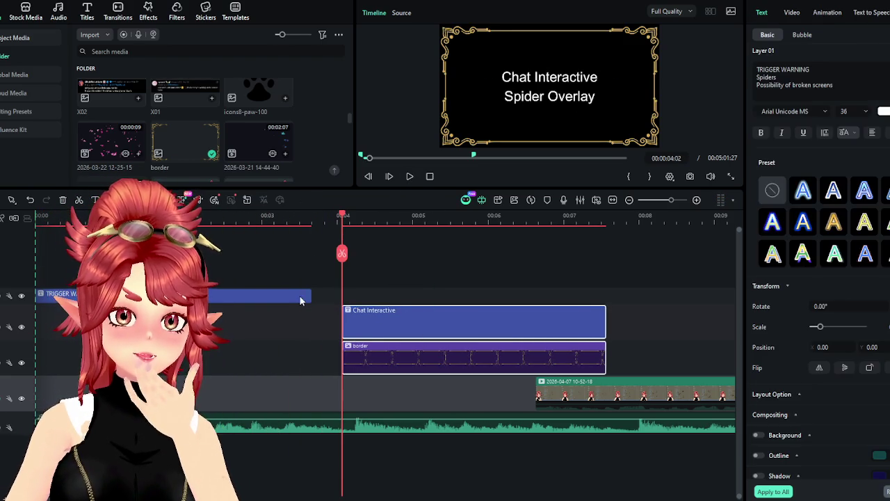
drag(311, 295, 341, 296)
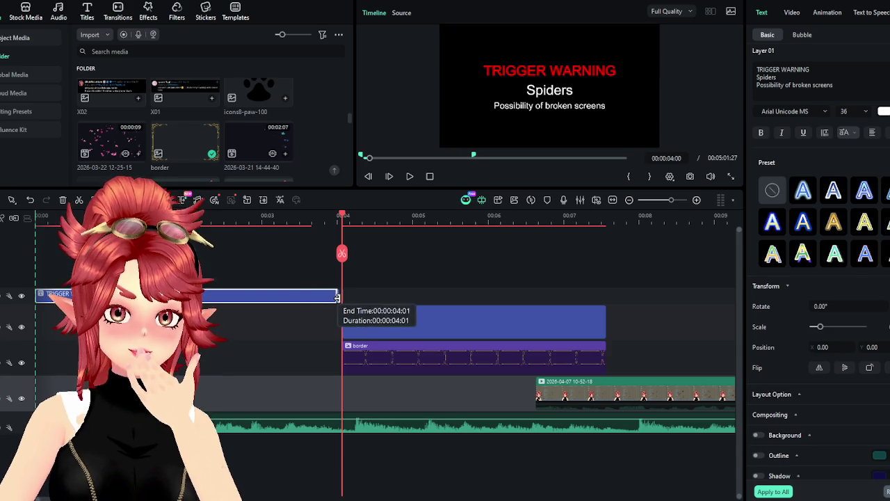
click(249, 220)
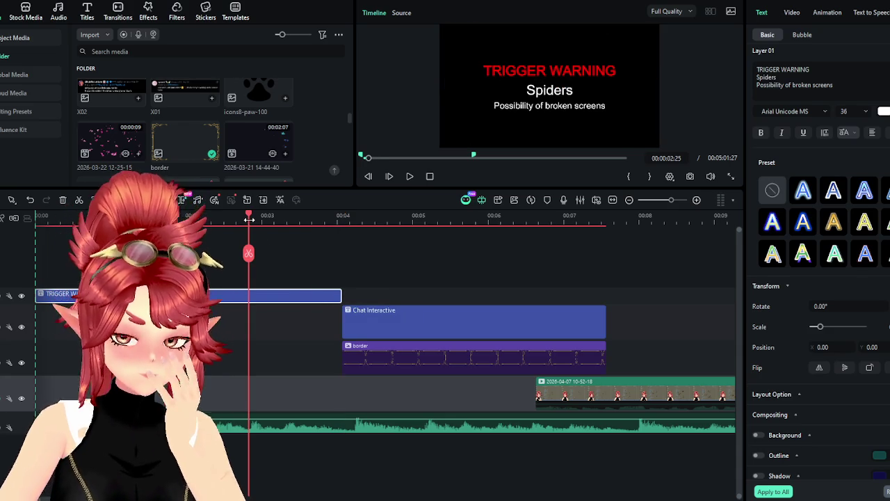
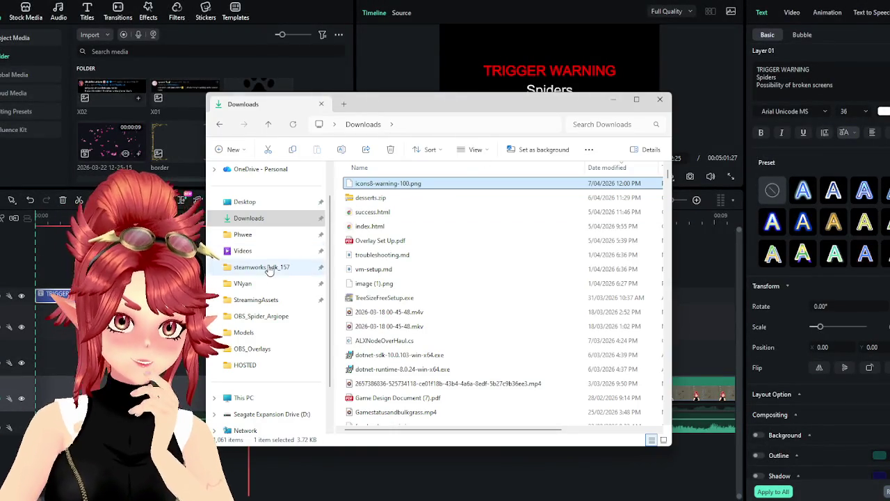
click(242, 251)
drag(494, 113, 411, 70)
mouse_move(542, 274)
mouse_down()
mouse_move(617, 308)
mouse_move(642, 291)
mouse_up()
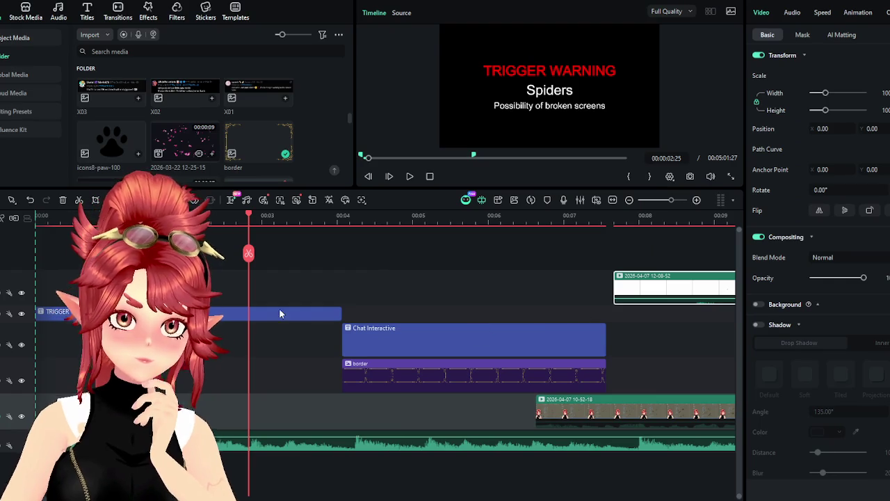
drag(292, 313, 292, 412)
Step: Place the spider clip at the top track's start and blend it with Multiply
drag(654, 287, 188, 292)
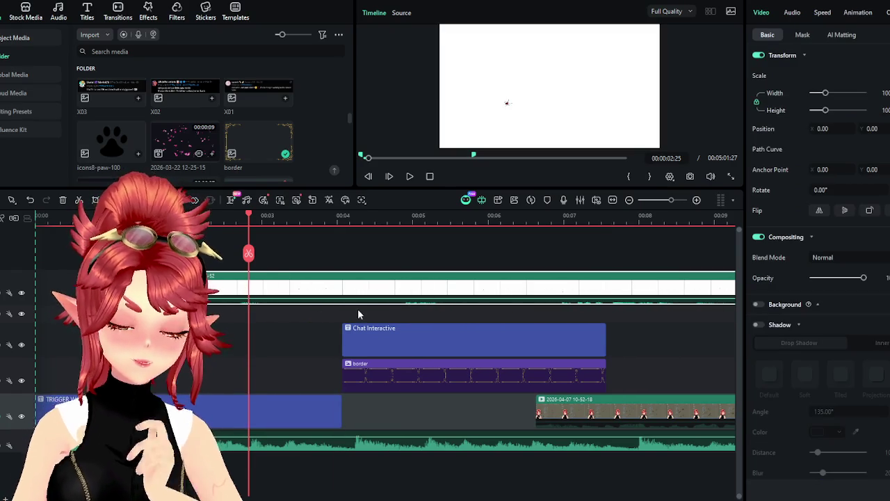
scroll(357, 309, right, 2)
scroll(367, 316, left, 1)
scroll(343, 343, left, 1)
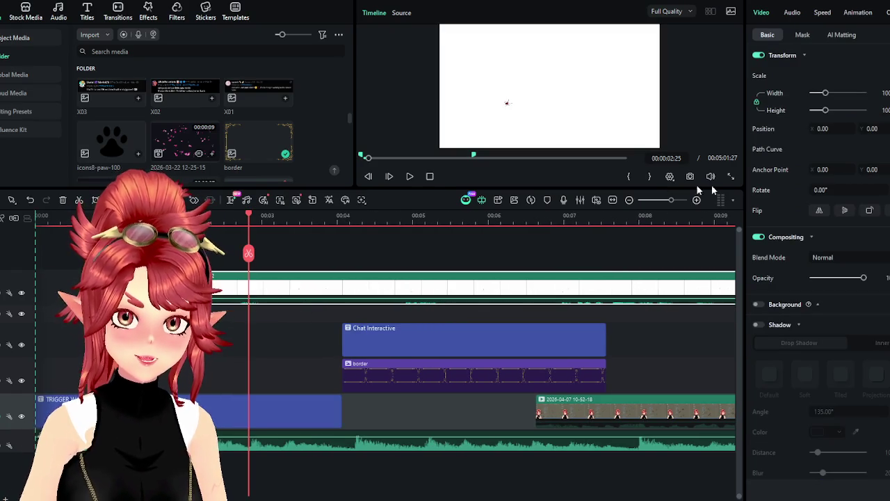
click(855, 256)
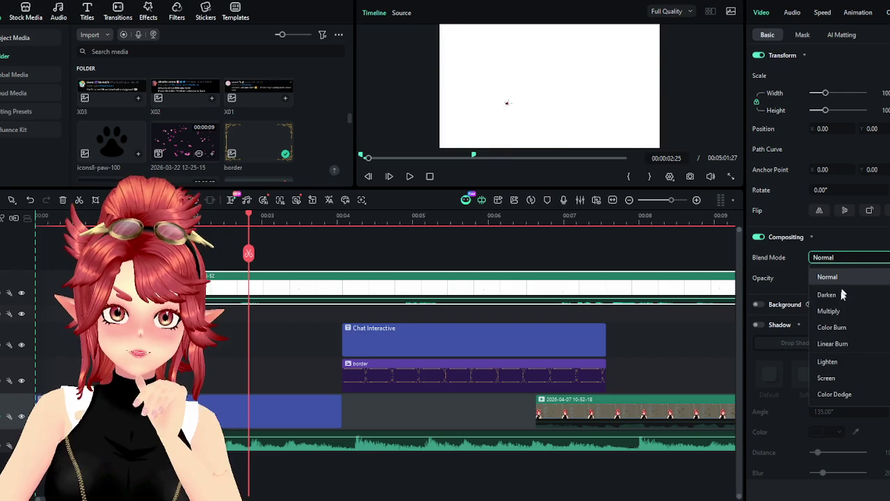
click(832, 310)
Step: Check the warning title beneath the spider clip, then switch the clip's blending to Darken
mouse_move(230, 287)
mouse_down()
mouse_move(417, 286)
mouse_move(228, 292)
mouse_up()
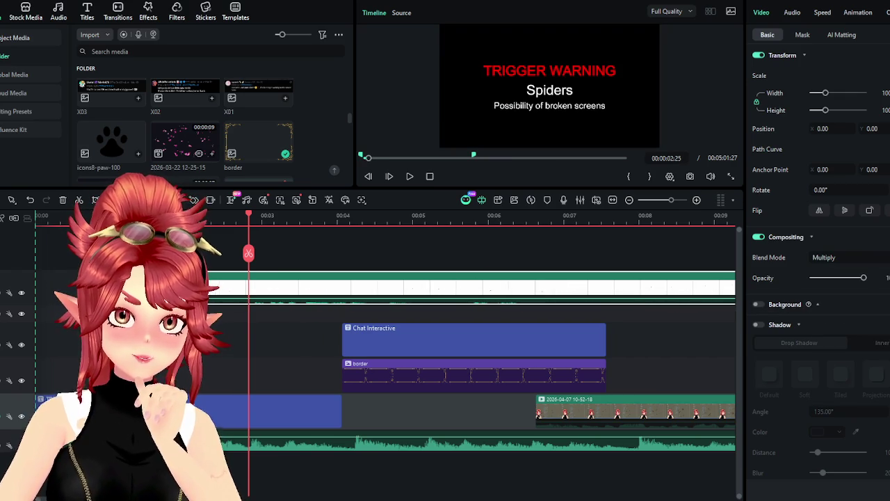
mouse_move(251, 218)
mouse_down()
mouse_move(517, 221)
mouse_move(575, 240)
mouse_move(566, 240)
mouse_up()
mouse_move(222, 287)
mouse_down()
mouse_move(457, 286)
mouse_move(224, 286)
mouse_up()
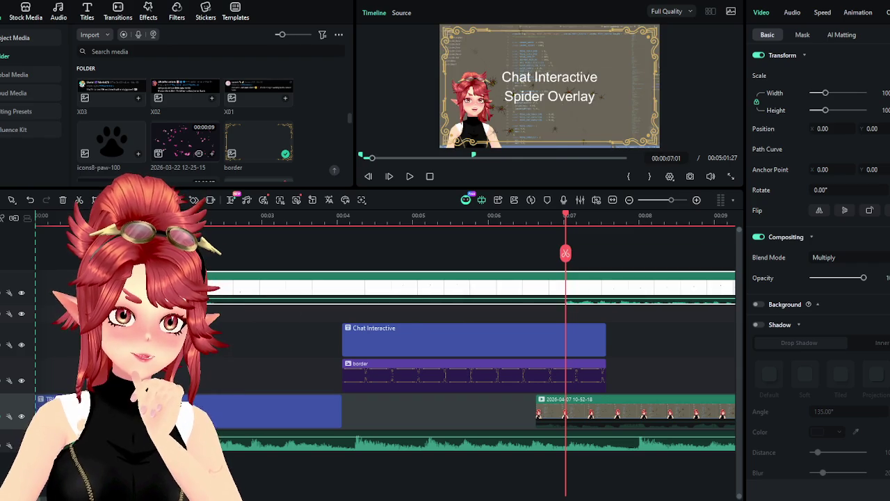
click(217, 218)
mouse_move(199, 218)
mouse_down()
mouse_move(279, 218)
mouse_move(265, 220)
mouse_up()
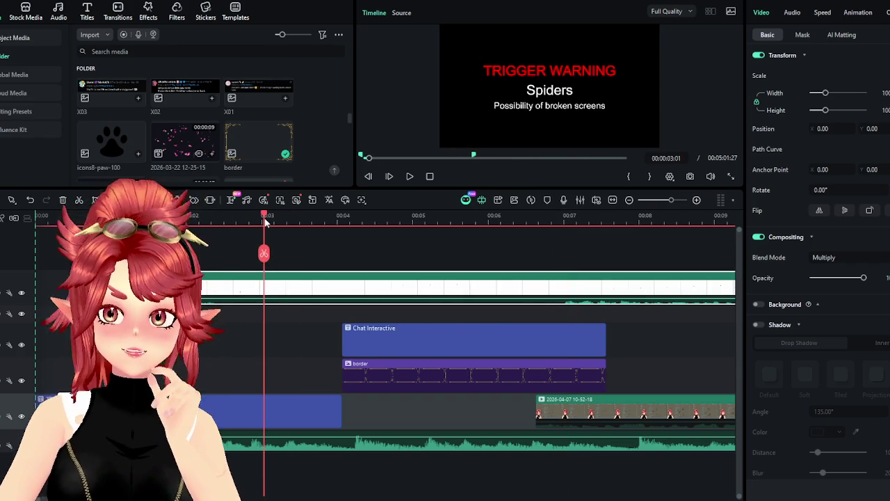
click(848, 256)
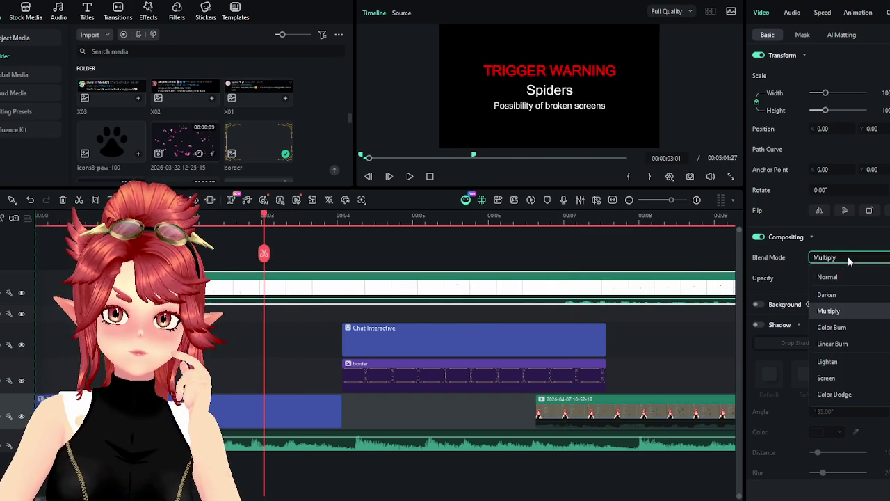
click(841, 293)
Step: Scrub back to about two seconds and hide the warning title's track
drag(263, 220, 200, 217)
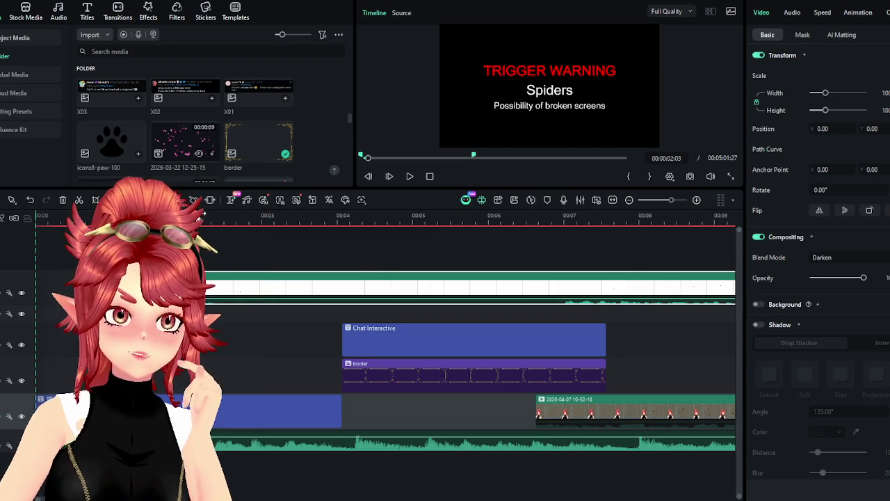
click(835, 258)
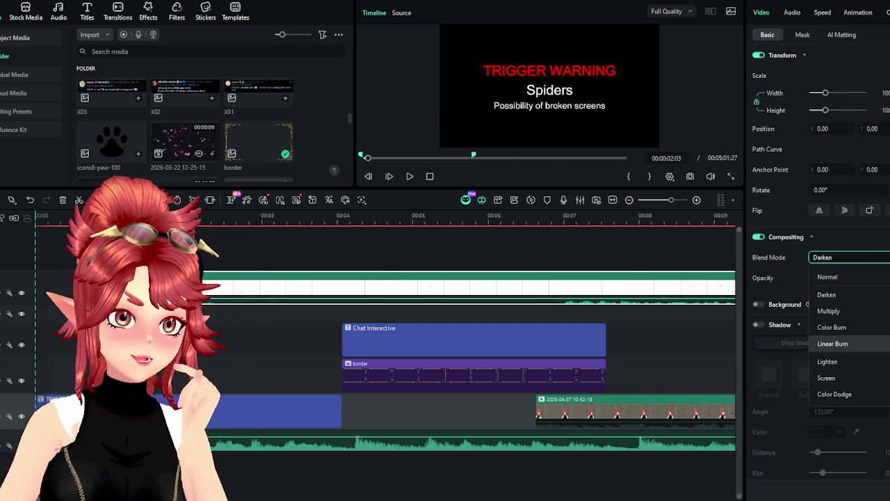
click(21, 415)
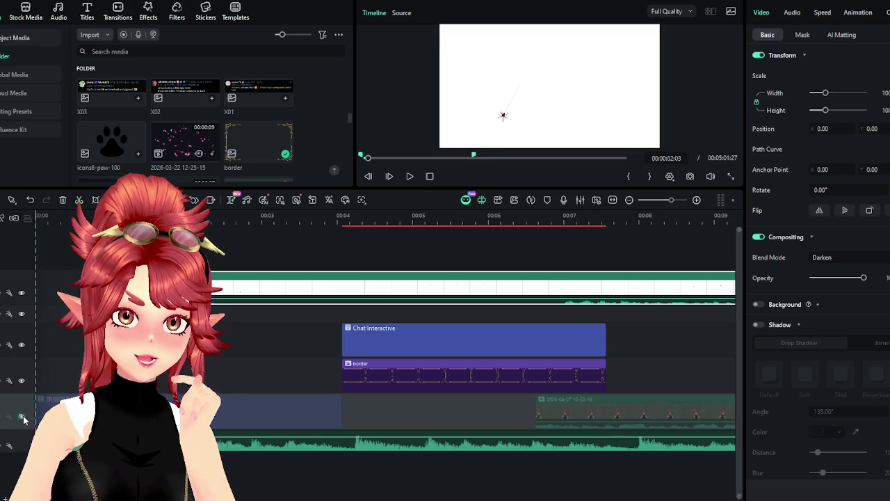
Step: Show the warning title track again and return the spider clip to Normal blending
click(22, 416)
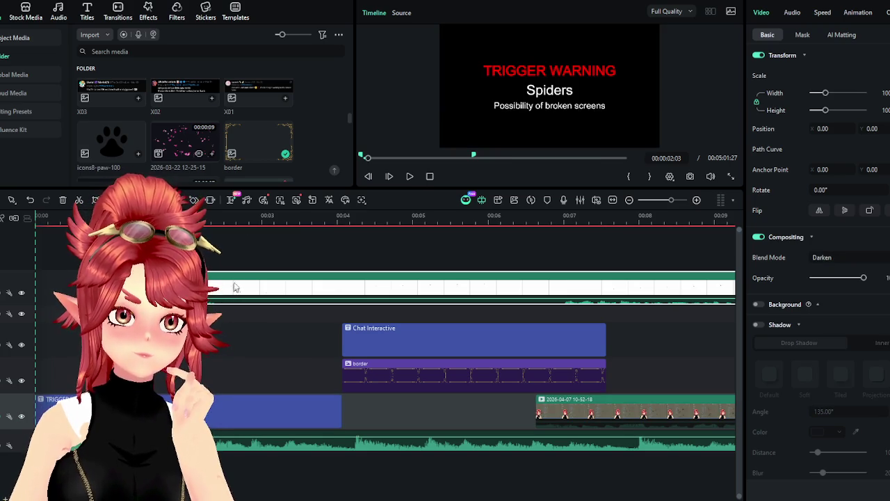
click(835, 257)
click(825, 276)
click(841, 259)
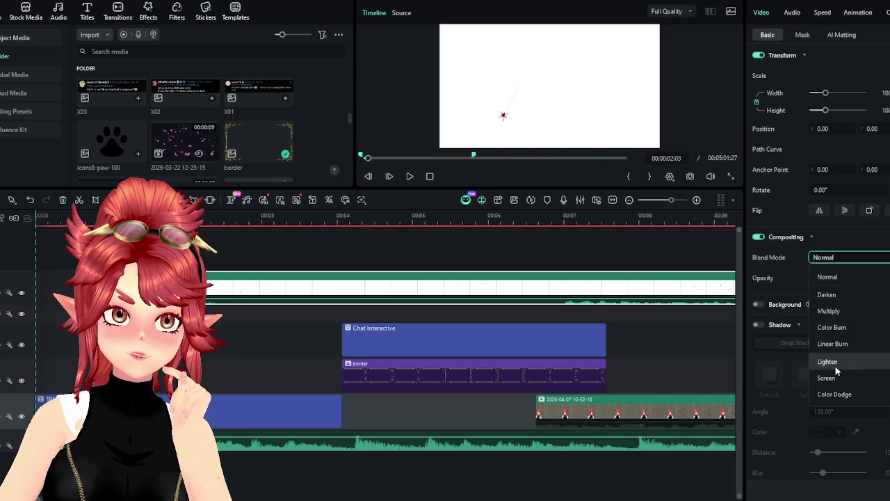
scroll(836, 393, down, 2)
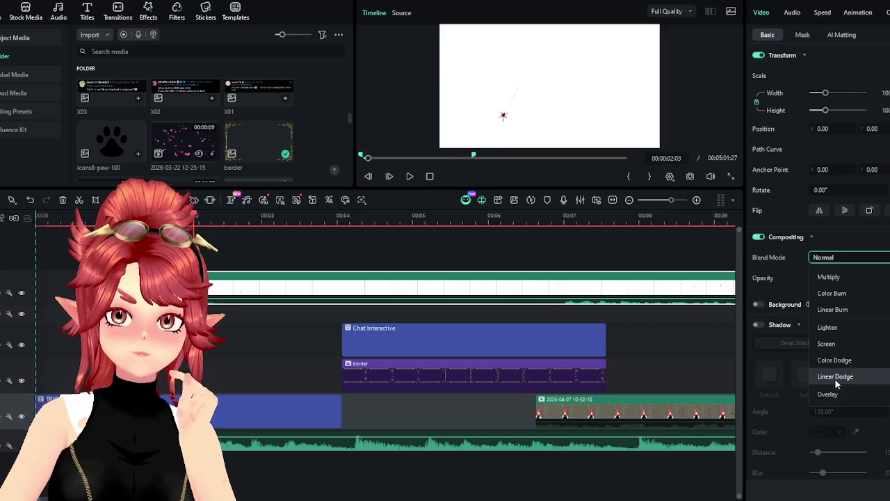
scroll(836, 386, down, 3)
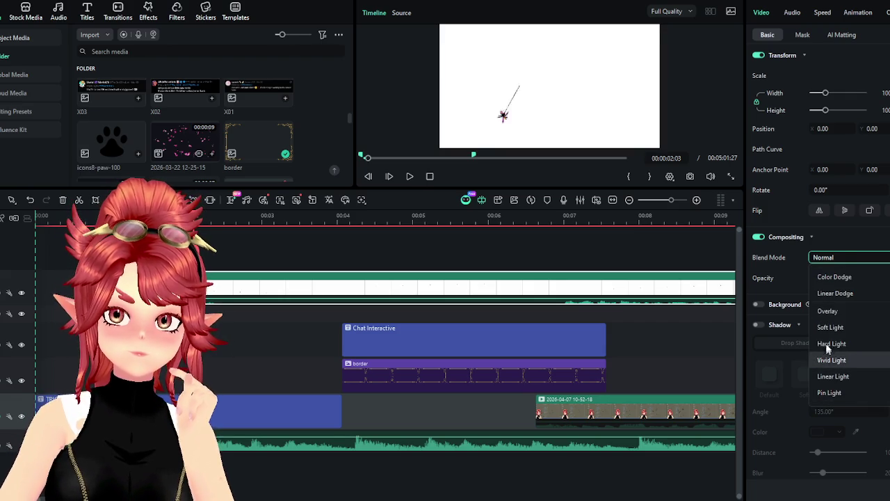
scroll(834, 382, down, 2)
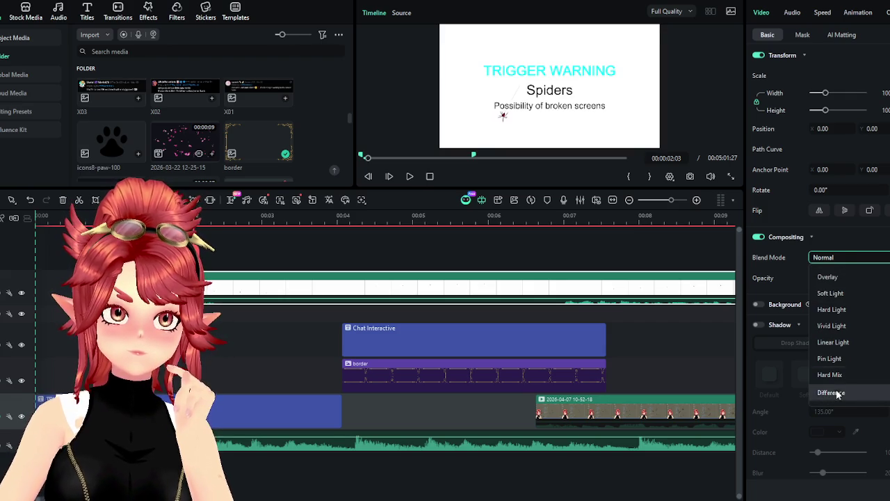
scroll(837, 391, down, 1)
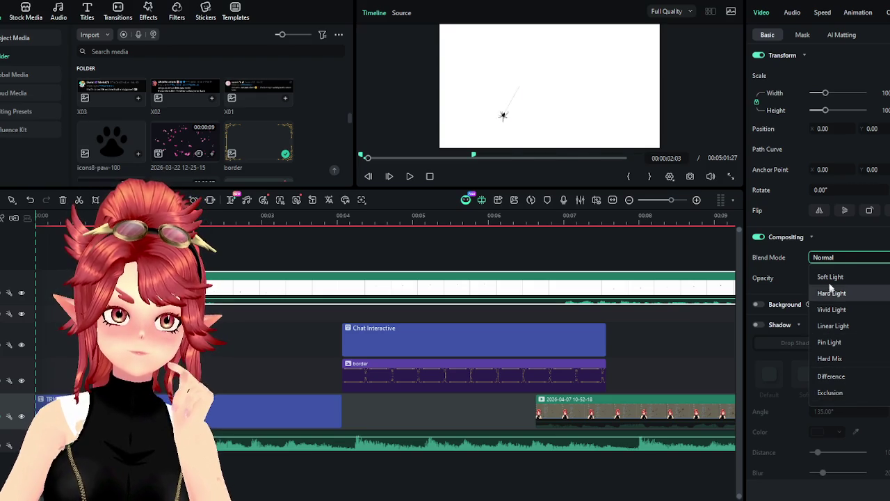
scroll(831, 287, up, 9)
scroll(834, 285, up, 1)
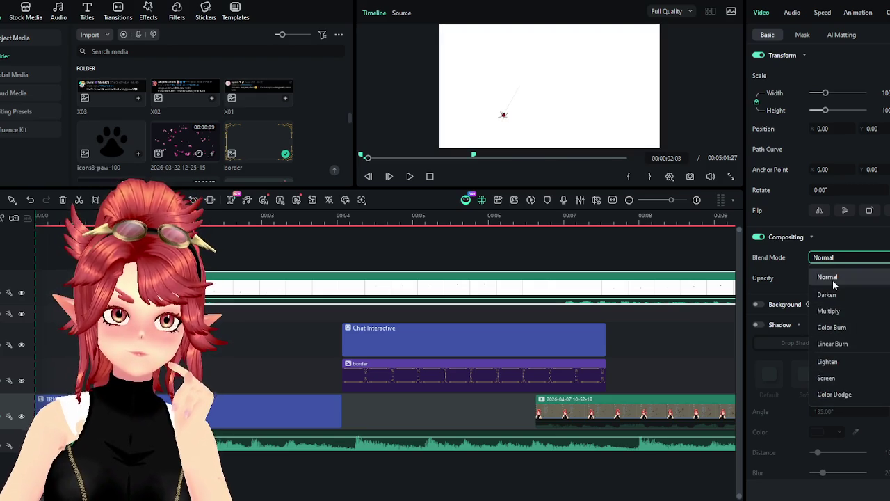
click(834, 282)
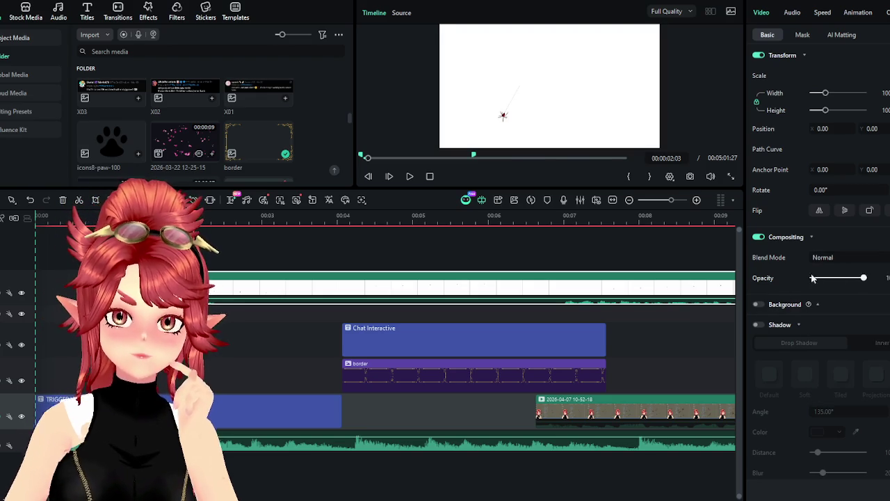
Step: Keep the spider clip's opacity at 100 with Normal blending, then collapse Compositing
mouse_move(864, 278)
mouse_down()
mouse_move(798, 283)
mouse_move(878, 272)
mouse_up()
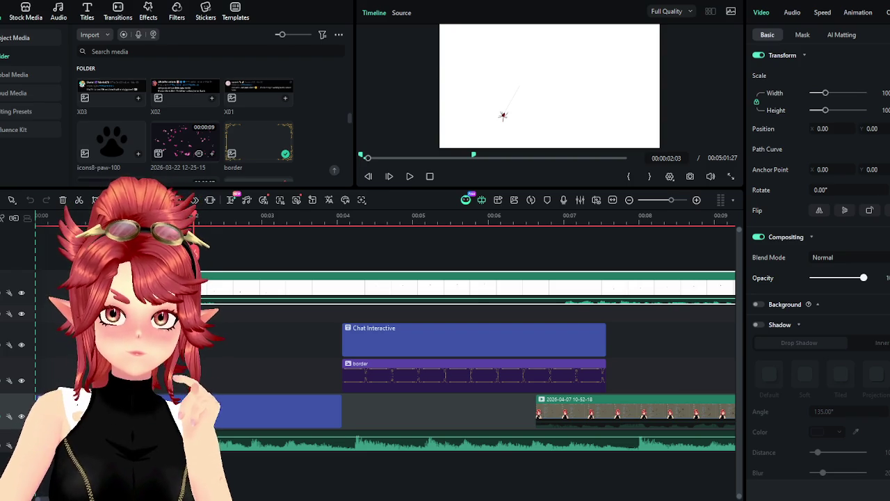
scroll(876, 299, down, 3)
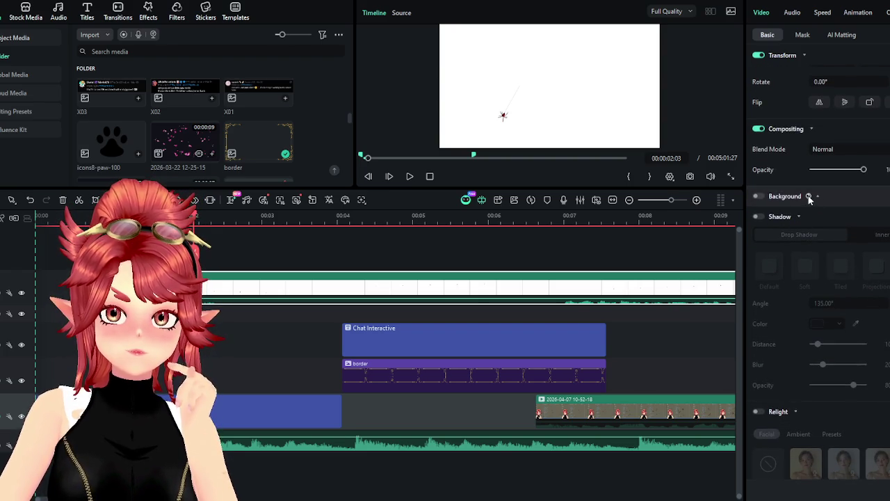
scroll(828, 174, up, 3)
click(835, 259)
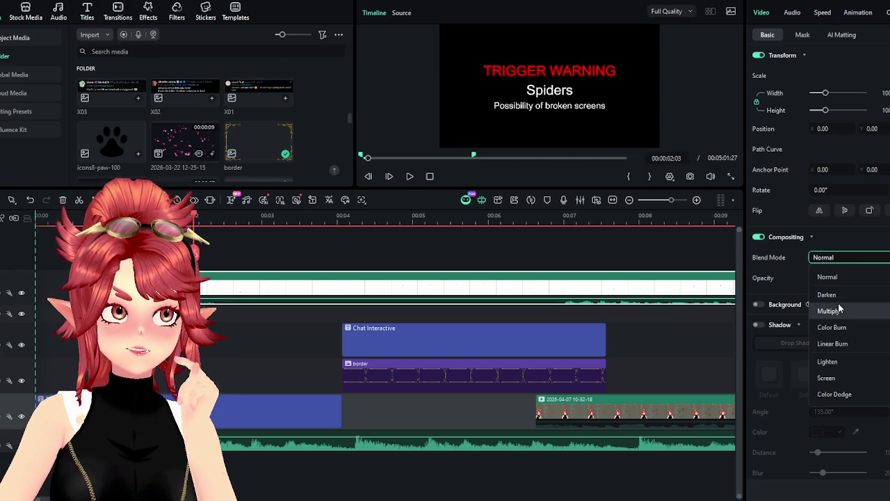
click(854, 237)
click(854, 238)
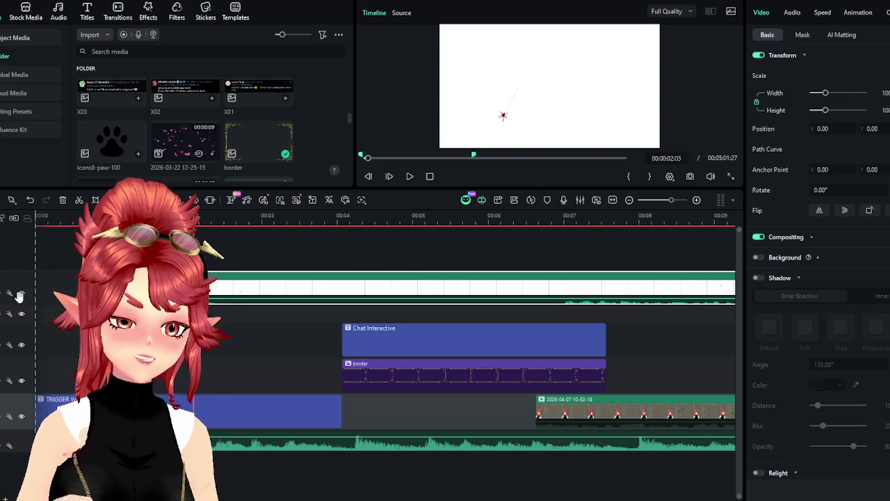
Step: Hide the spider overlay track and play the timeline up to the Chat Interactive section
click(21, 292)
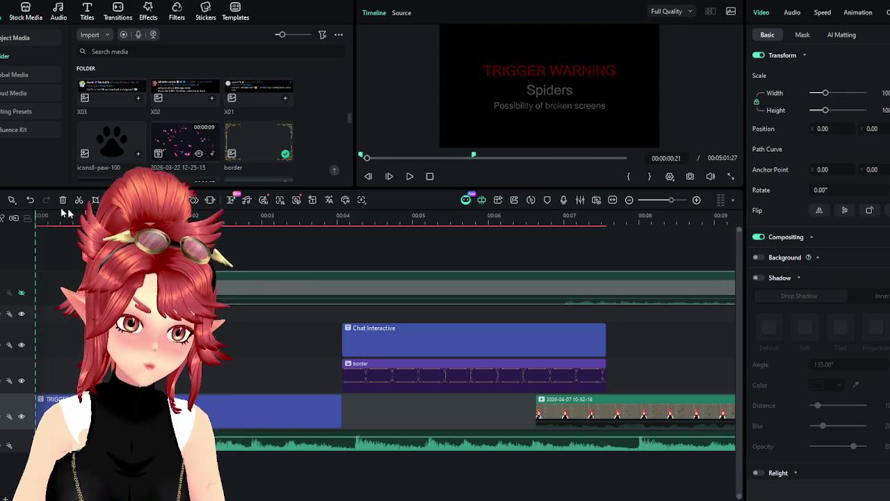
click(37, 215)
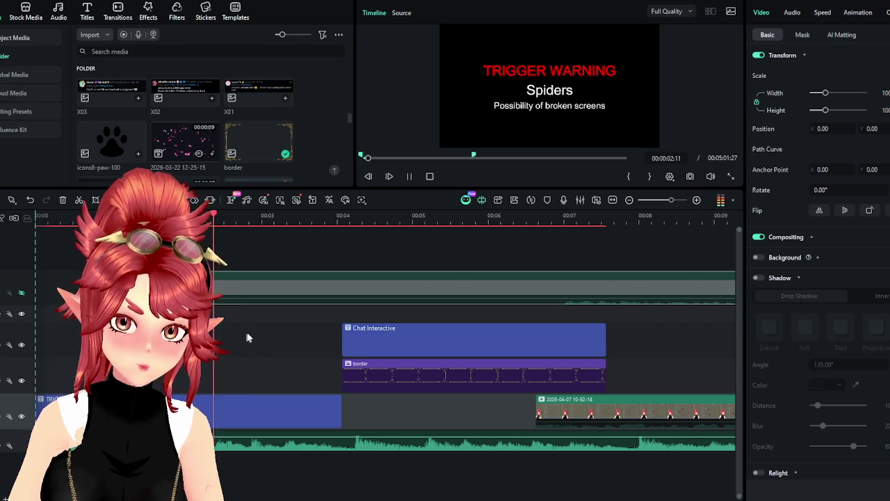
click(409, 176)
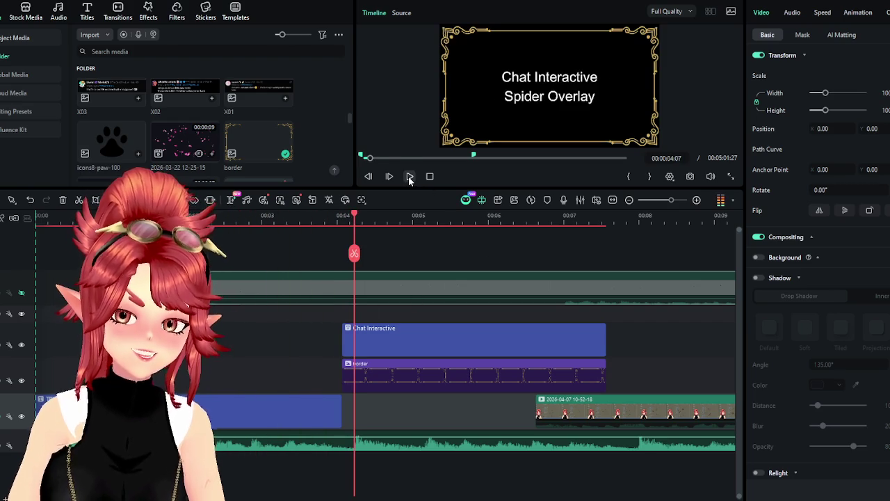
Step: Delete the border clip beneath the Chat Interactive title
click(401, 389)
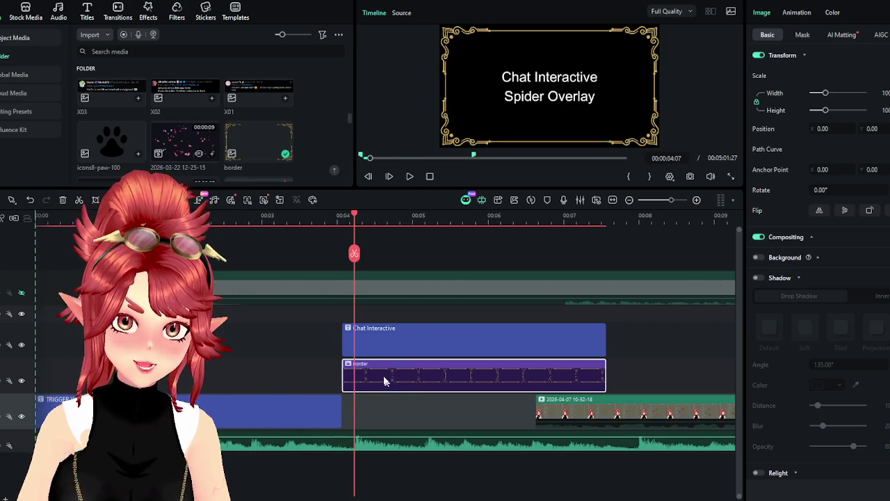
key(Delete)
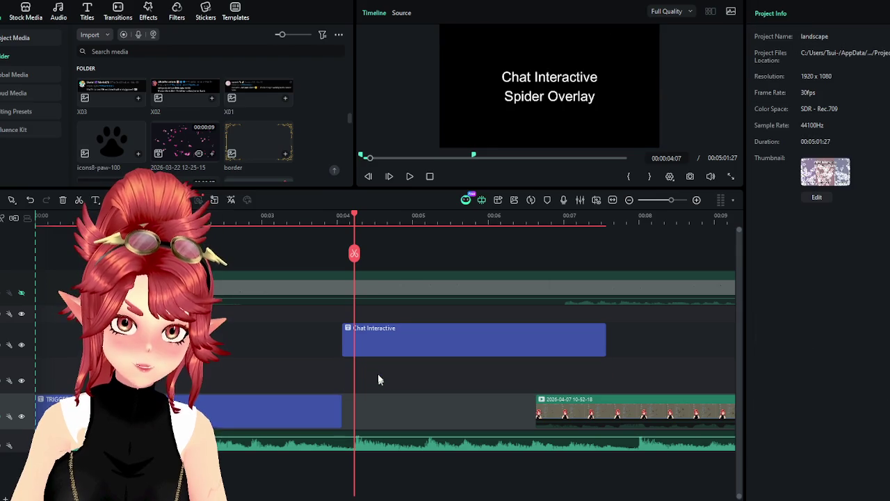
drag(83, 215, 119, 216)
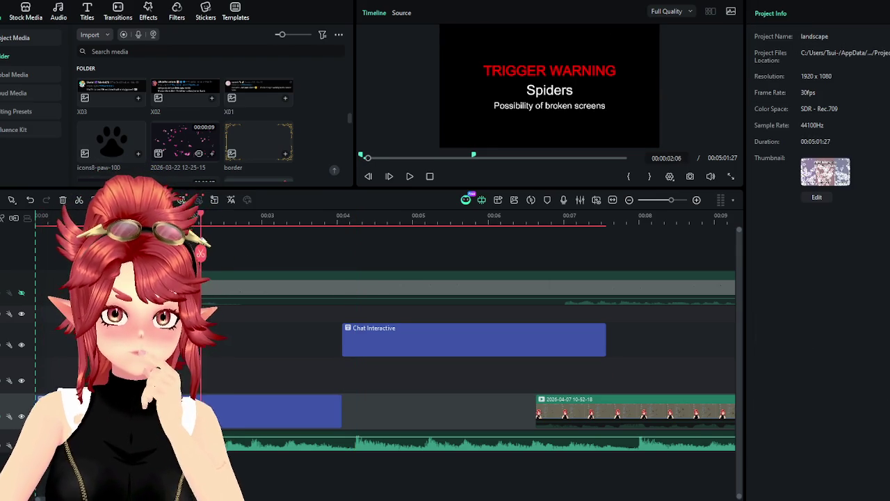
Step: Unhide the top spider overlay track and preview it over the intro around two seconds
drag(234, 247, 257, 251)
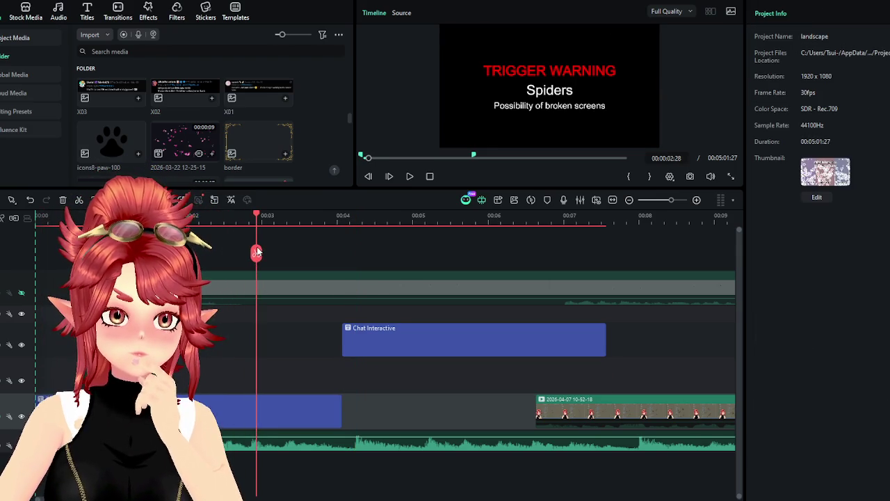
click(21, 294)
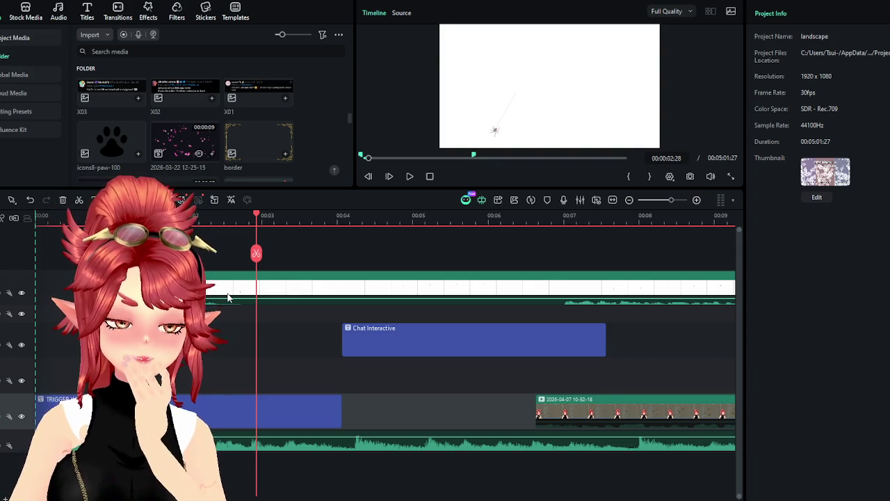
mouse_move(217, 218)
mouse_down()
mouse_move(246, 218)
mouse_move(154, 218)
mouse_up()
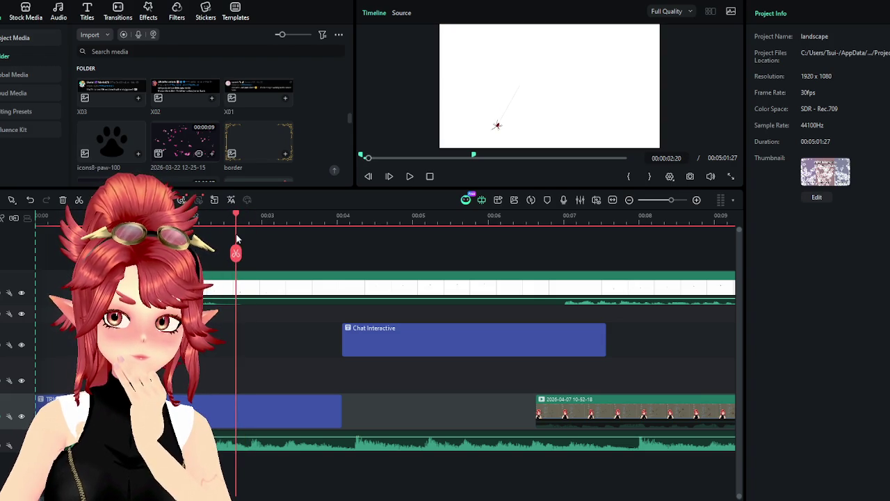
mouse_move(236, 238)
mouse_down()
mouse_move(286, 250)
mouse_move(206, 258)
mouse_up()
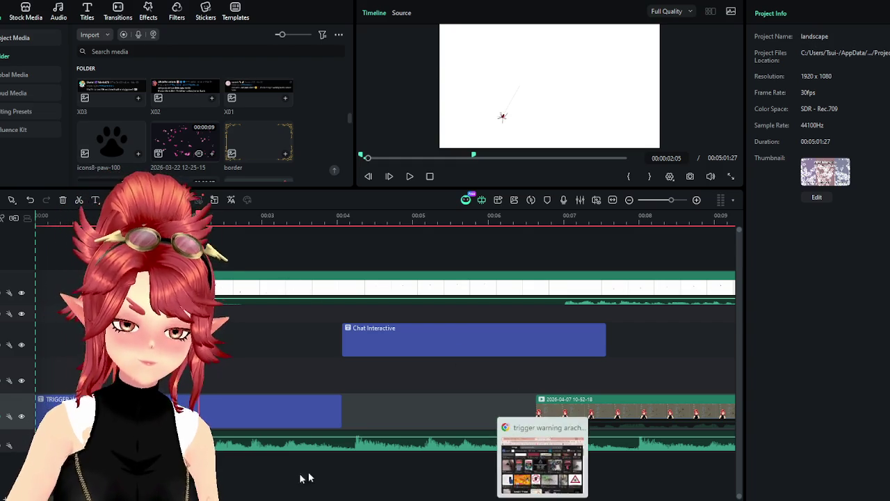
key(alt+Tab)
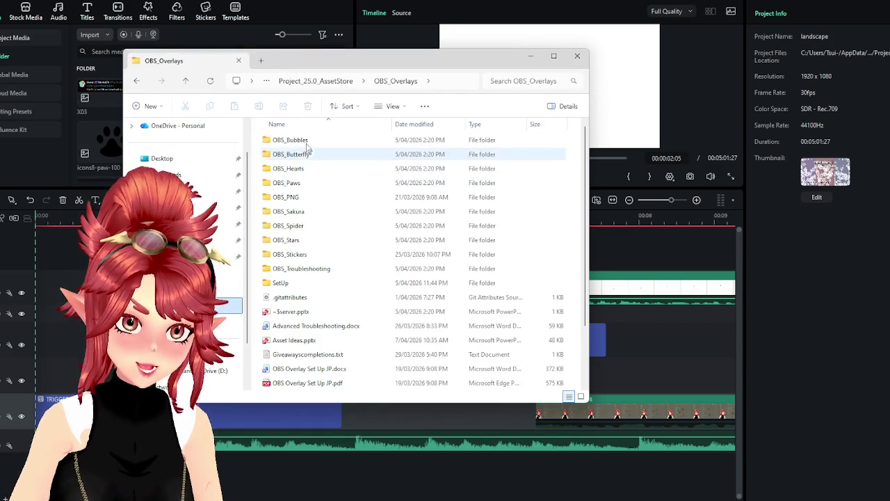
Step: Open spider.blend from OBS_Spider > OBS_Spider_Red > Models
double_click(292, 229)
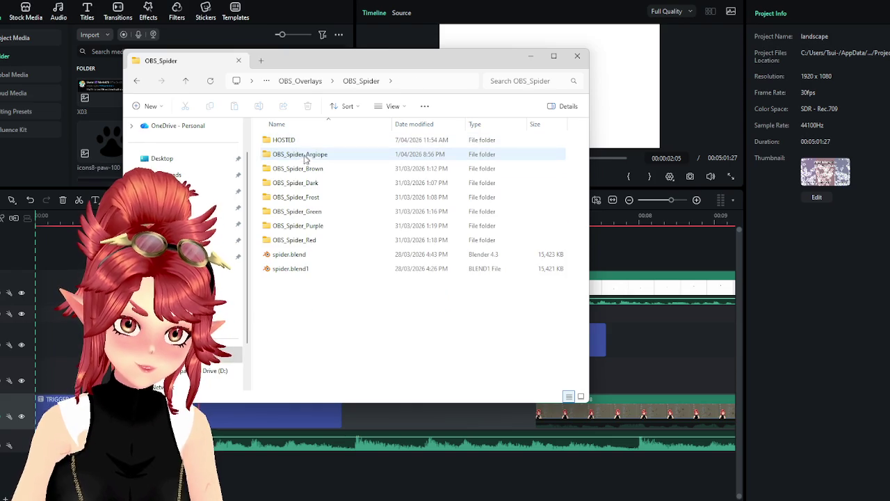
double_click(296, 240)
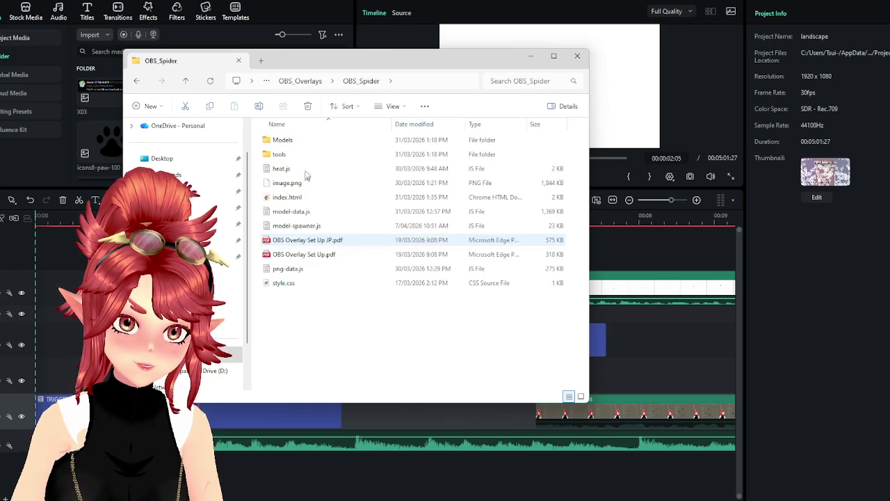
double_click(300, 140)
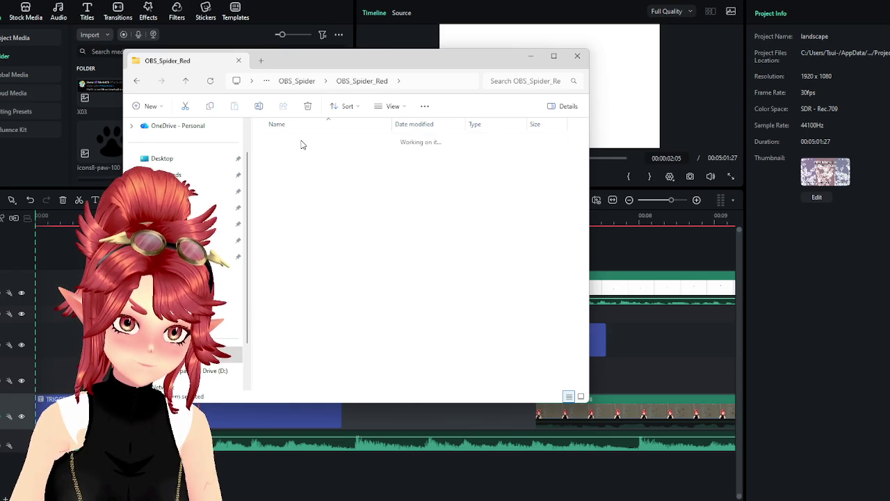
click(300, 141)
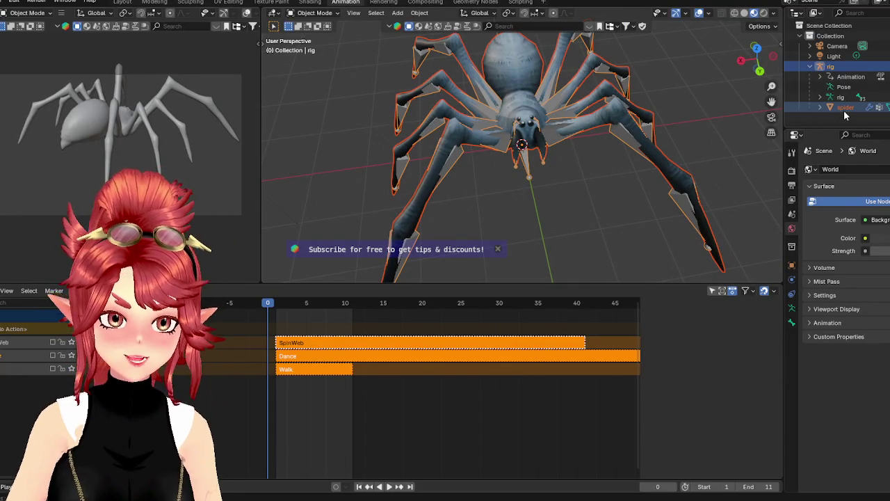
Step: Select the spider mesh, view its material in the Shading workspace, and browse for a new texture image
click(836, 108)
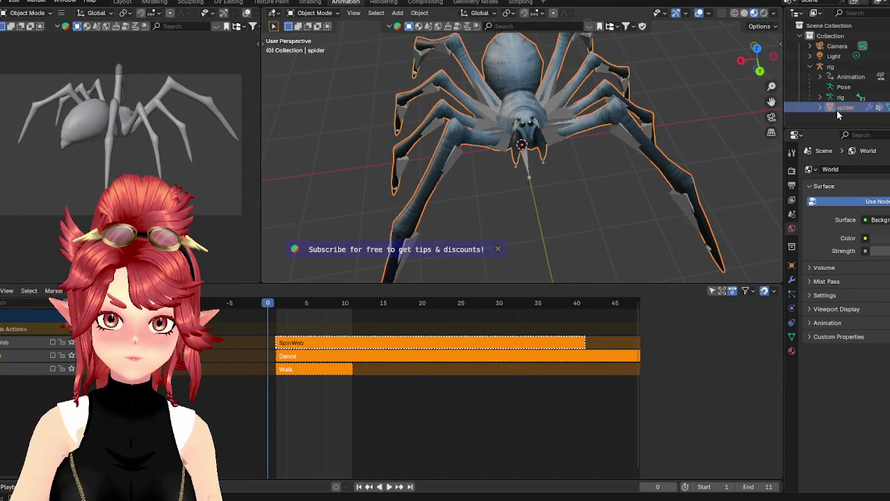
click(792, 351)
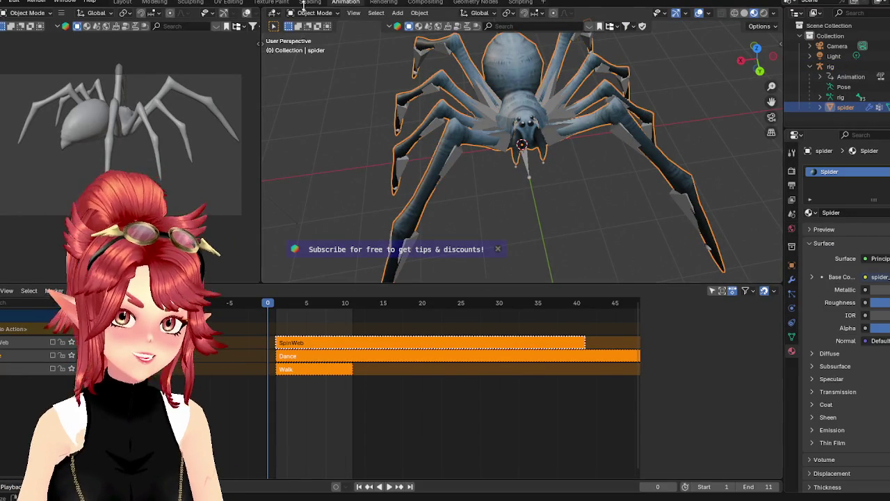
key(ctrl+Page_Up)
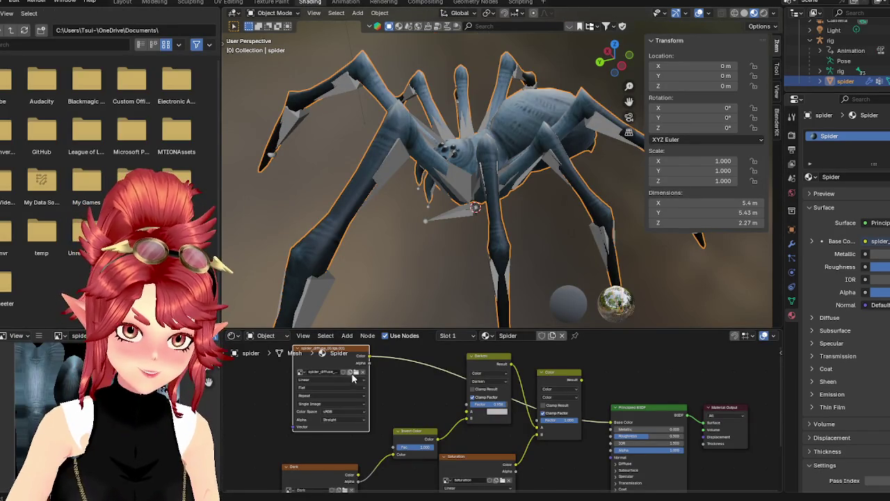
click(356, 372)
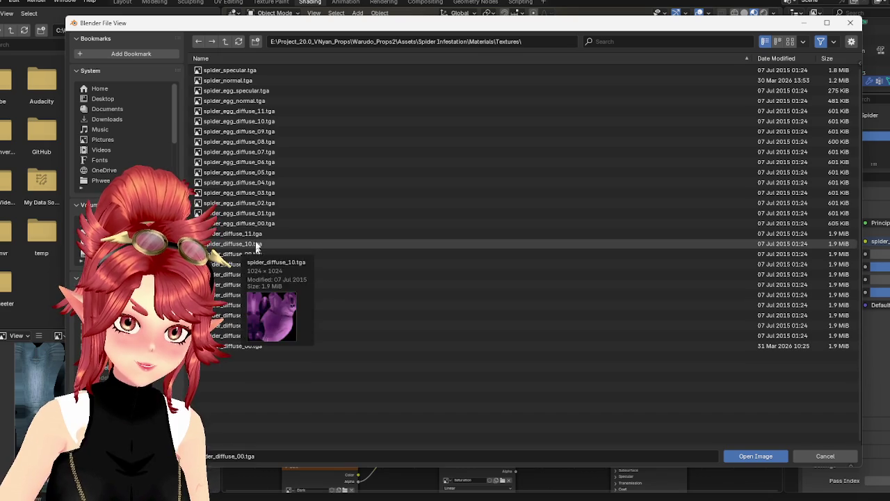
Step: Load spider_diffuse_01.tga onto the spider and view it from the top
click(232, 340)
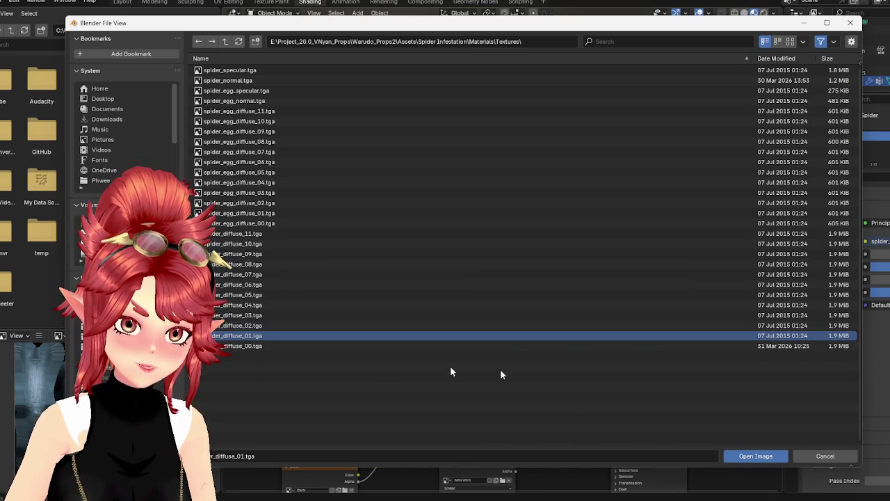
click(756, 455)
scroll(434, 236, down, 5)
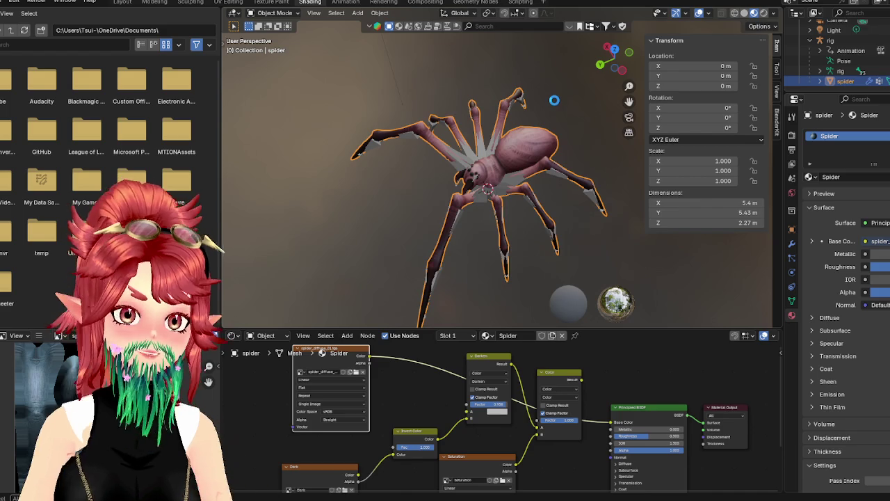
scroll(377, 85, up, 2)
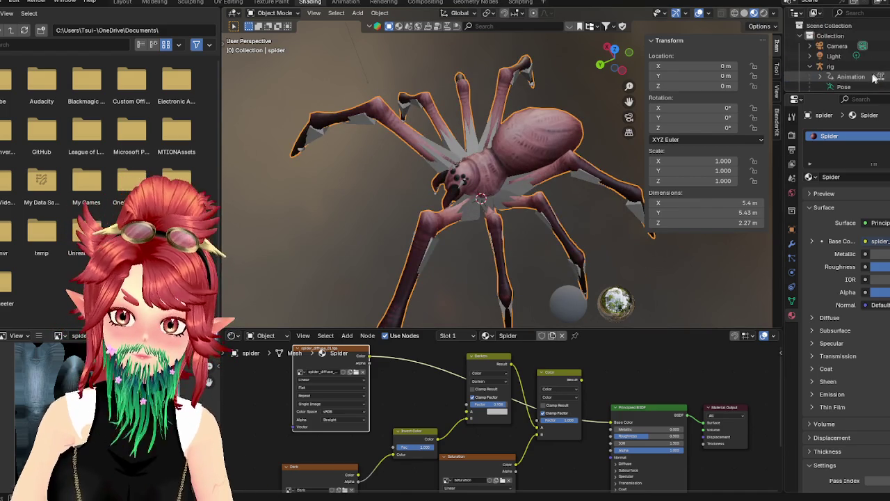
drag(618, 105, 523, 155)
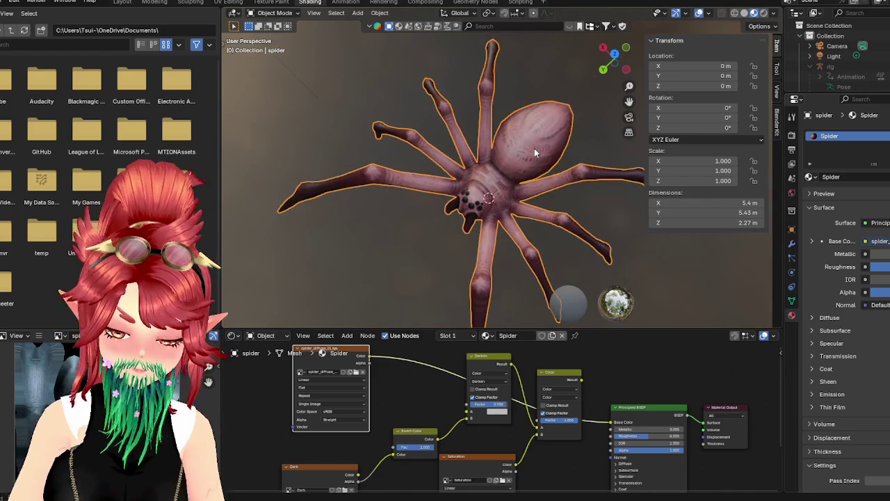
key(KP_7)
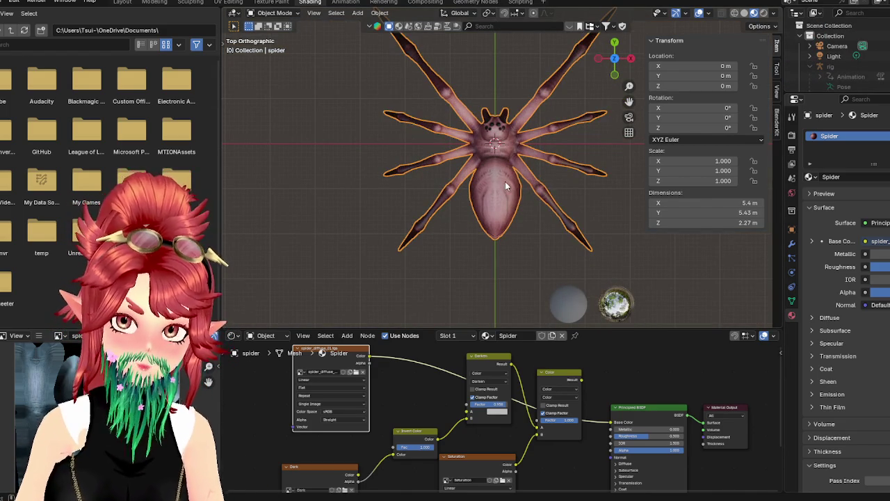
Step: Compare spider_diffuse_00 and spider_diffuse_01, finally keeping spider_diffuse_00.tga for a blue-grey skin
click(358, 376)
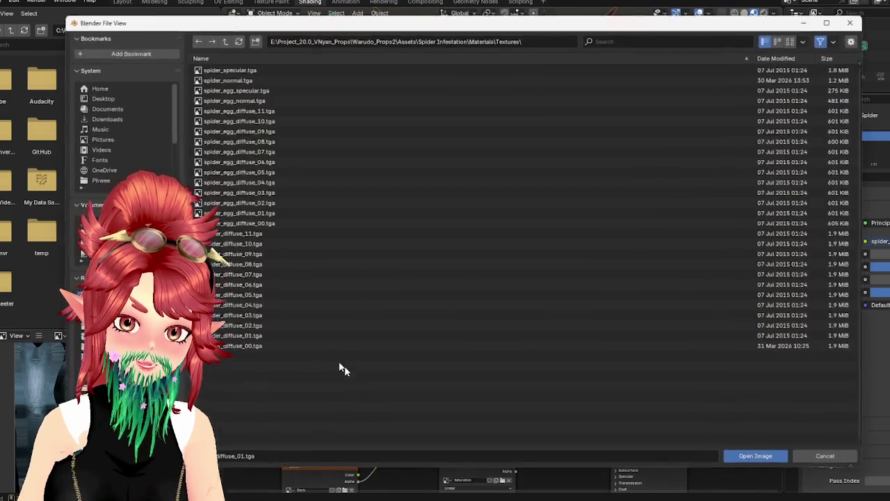
click(240, 346)
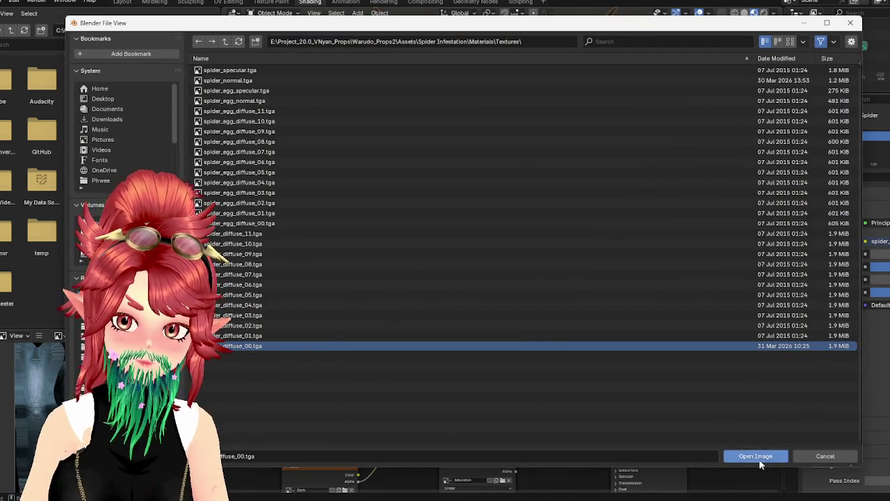
click(756, 456)
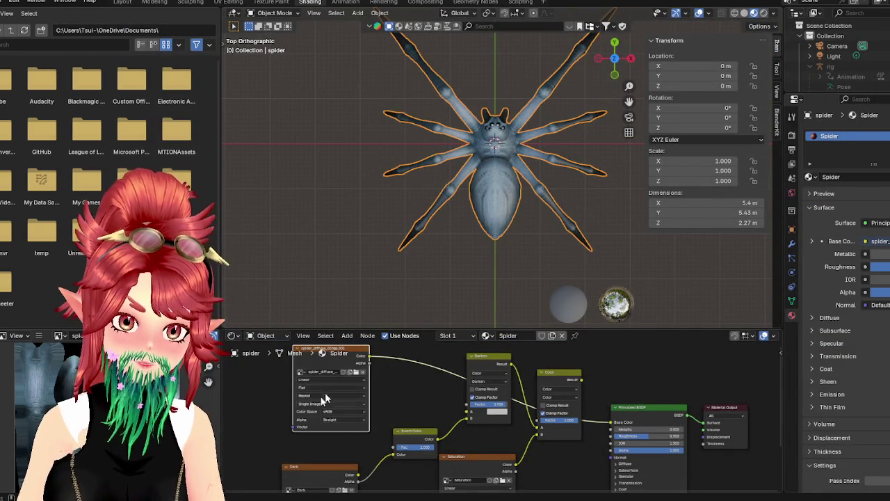
click(356, 374)
click(268, 336)
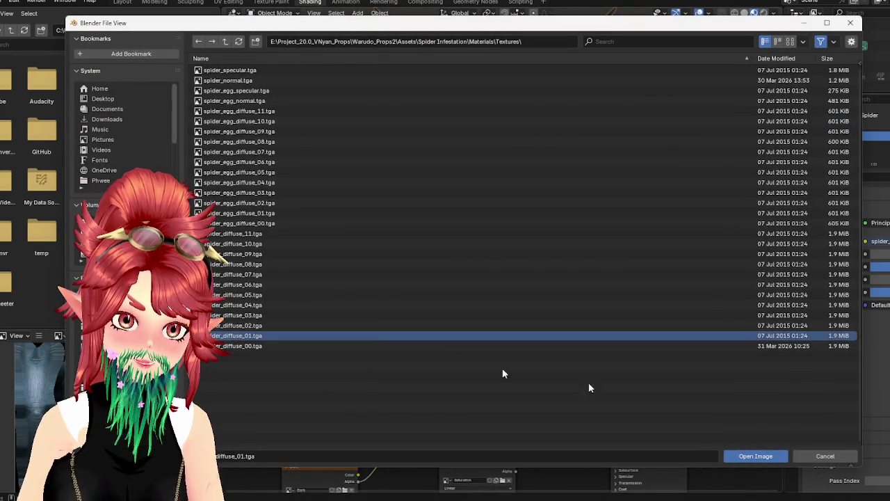
click(775, 462)
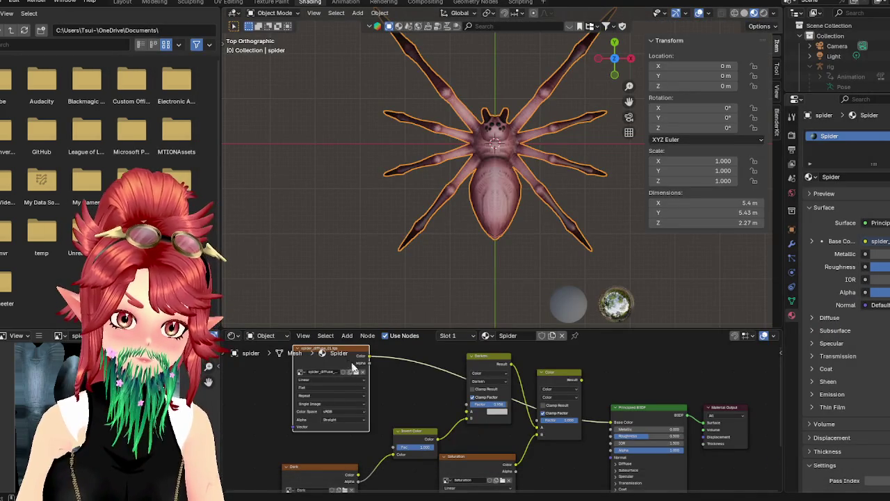
click(356, 375)
click(298, 342)
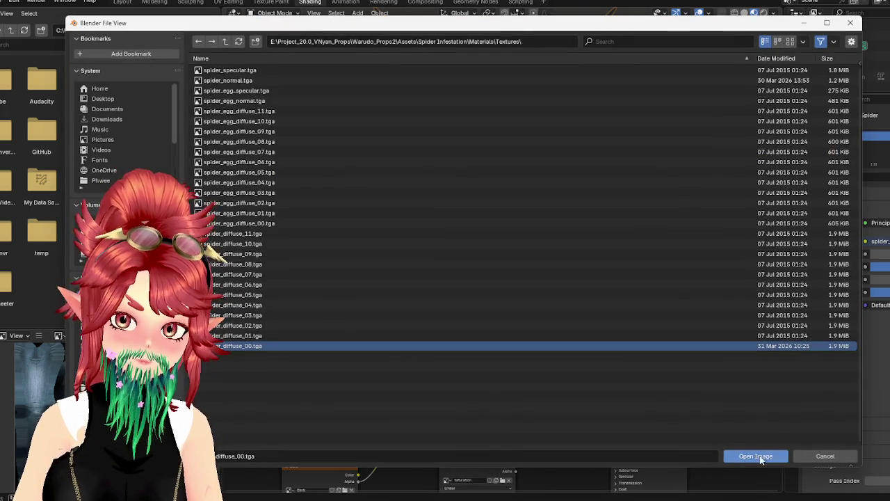
click(757, 455)
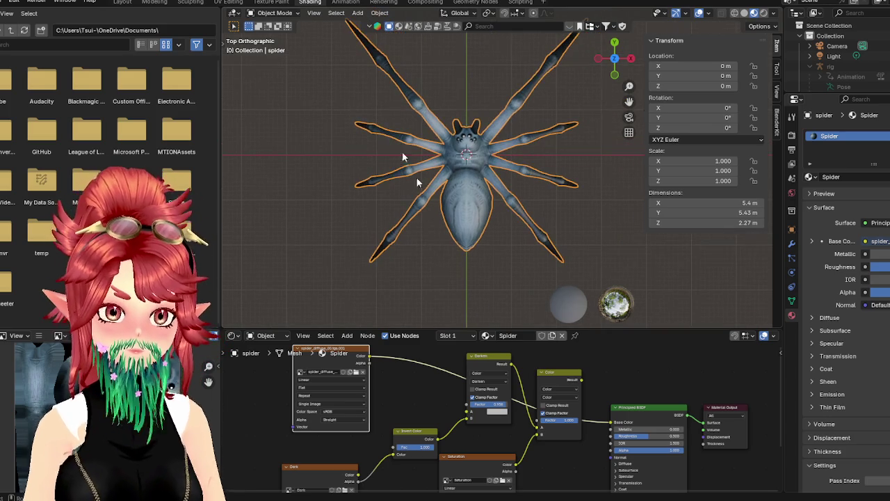
click(345, 2)
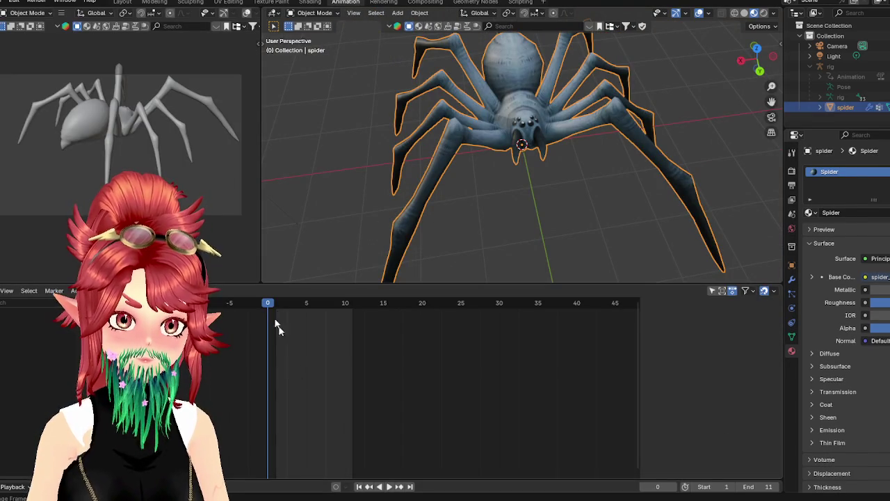
Step: Browse the timeline's editor-type list in the Animation layout
click(7, 292)
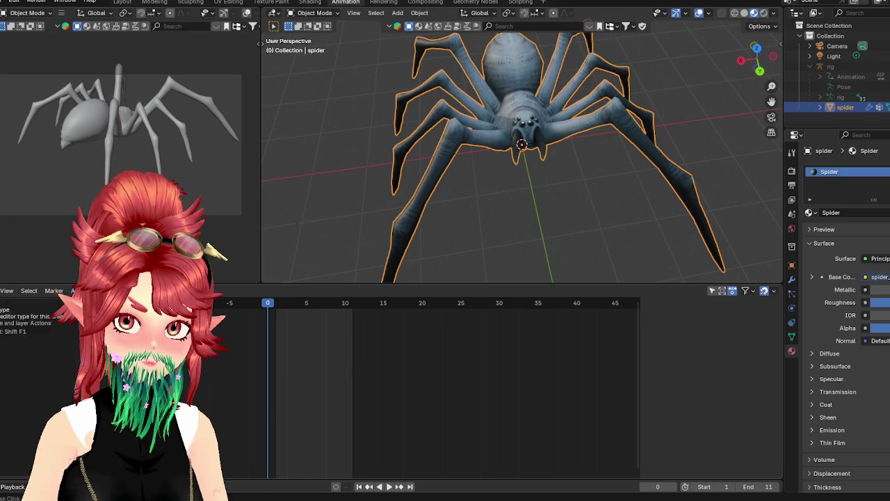
click(7, 292)
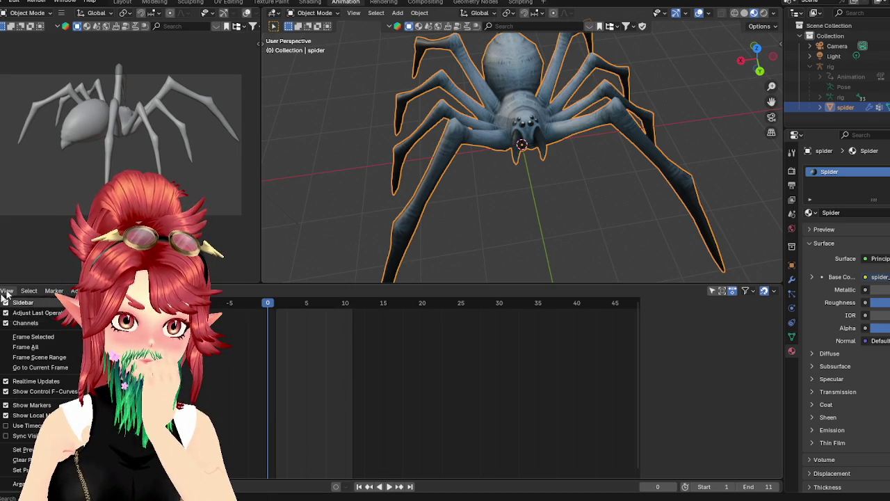